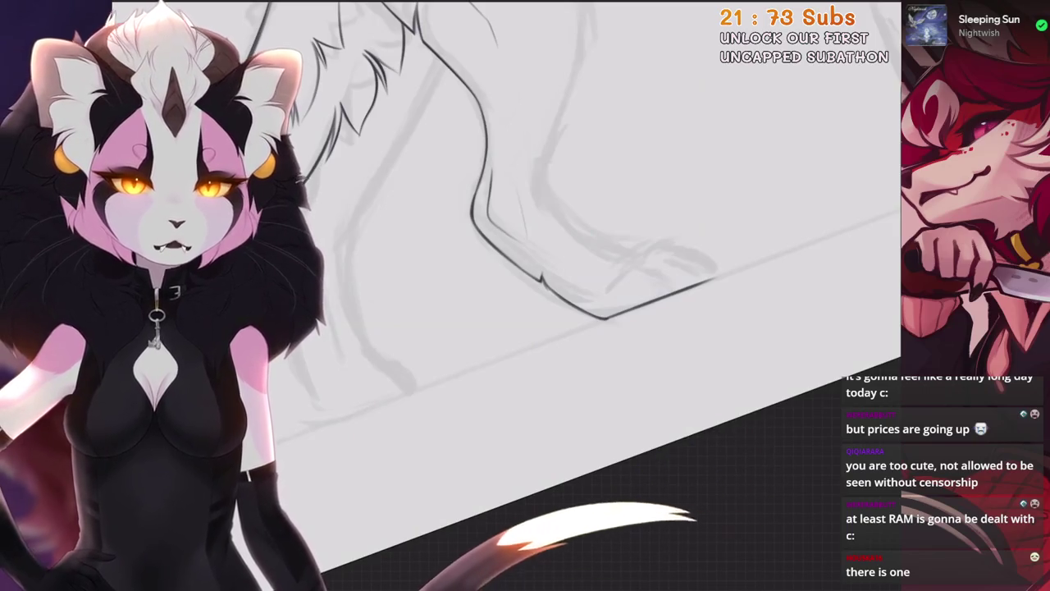
Undo stray ink strokes and reframe the canvas on the leg and underside sketch
{"action": "scroll", "coordinate": [509, 295], "scroll_direction": "up", "scroll_amount": 3}
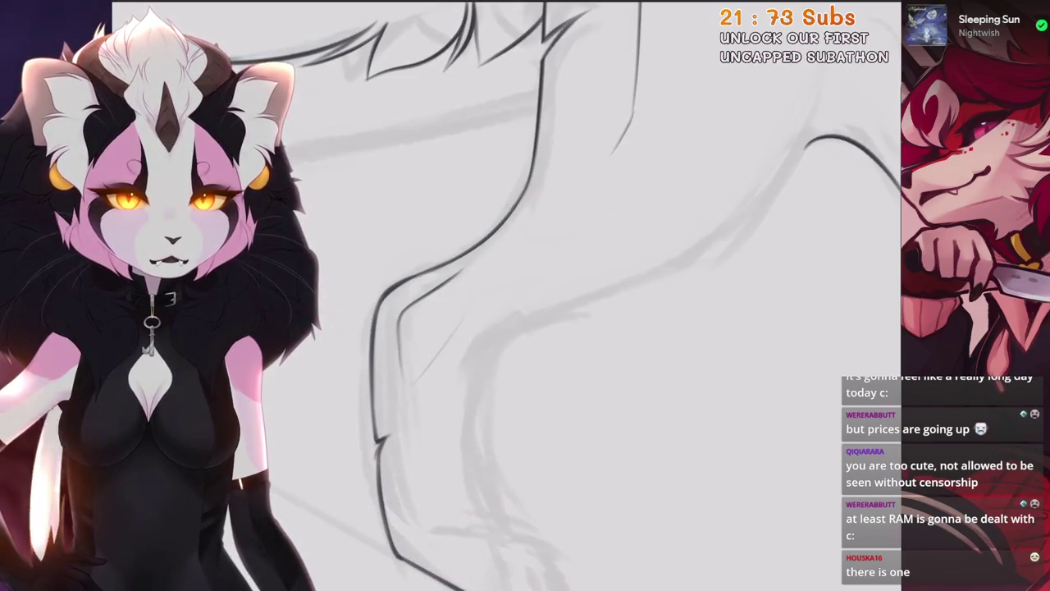
{"action": "key", "text": "ctrl+z"}
{"action": "left_click_drag", "start_coordinate": [509, 296], "coordinate": [623, 246]}
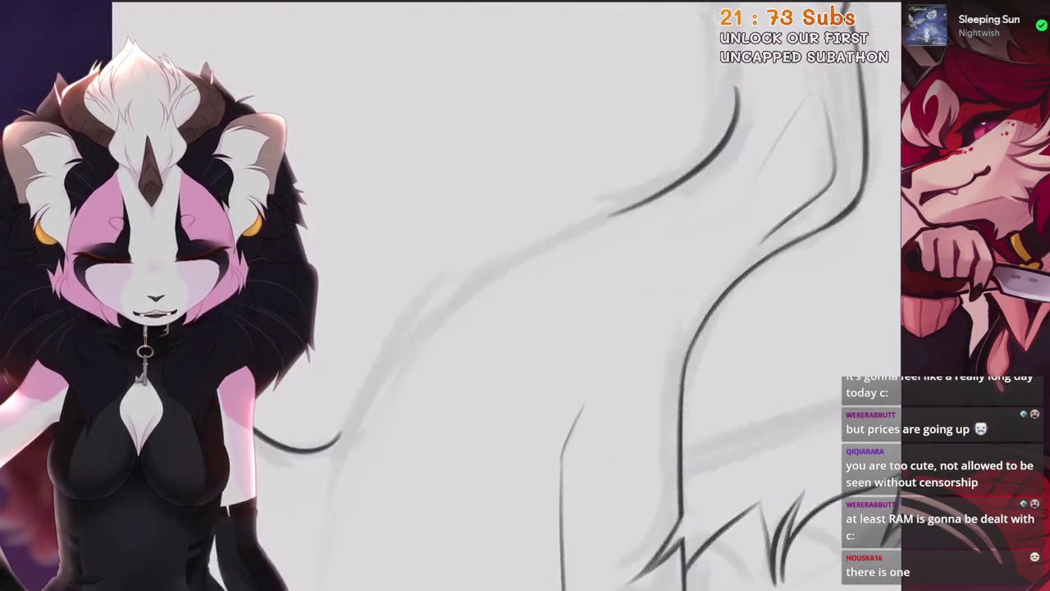
{"action": "key", "text": "ctrl+z"}
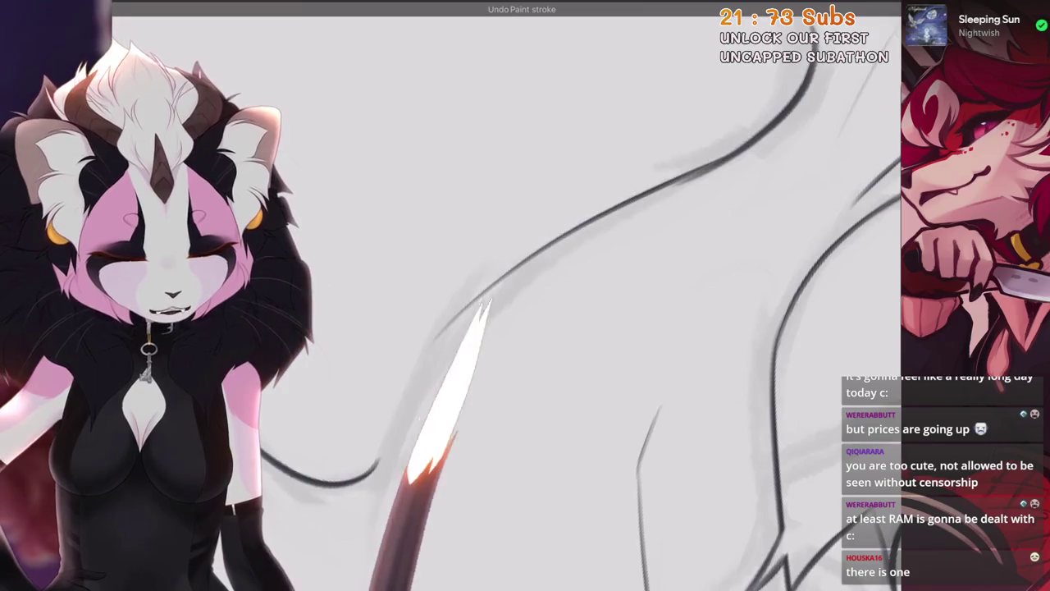
Ink the long underside body curve, redrawing it slightly longer to follow the sketch
{"action": "left_click_drag", "start_coordinate": [574, 241], "coordinate": [379, 466]}
{"action": "key", "text": "ctrl+z"}
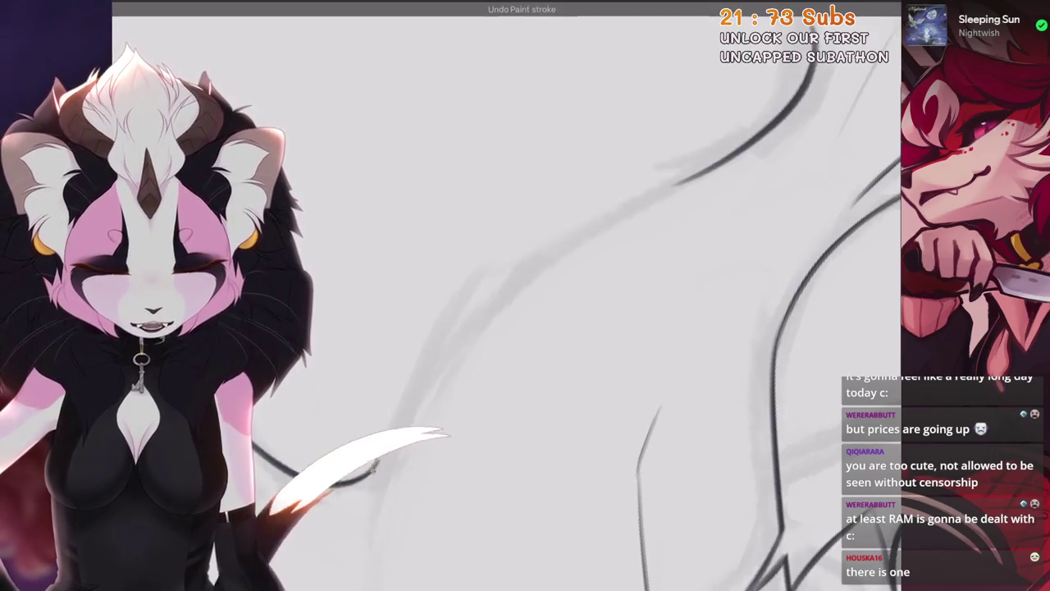
{"action": "left_click_drag", "start_coordinate": [591, 220], "coordinate": [377, 468]}
{"action": "left_click_drag", "start_coordinate": [711, 173], "coordinate": [558, 246]}
{"action": "key", "text": "ctrl+z"}
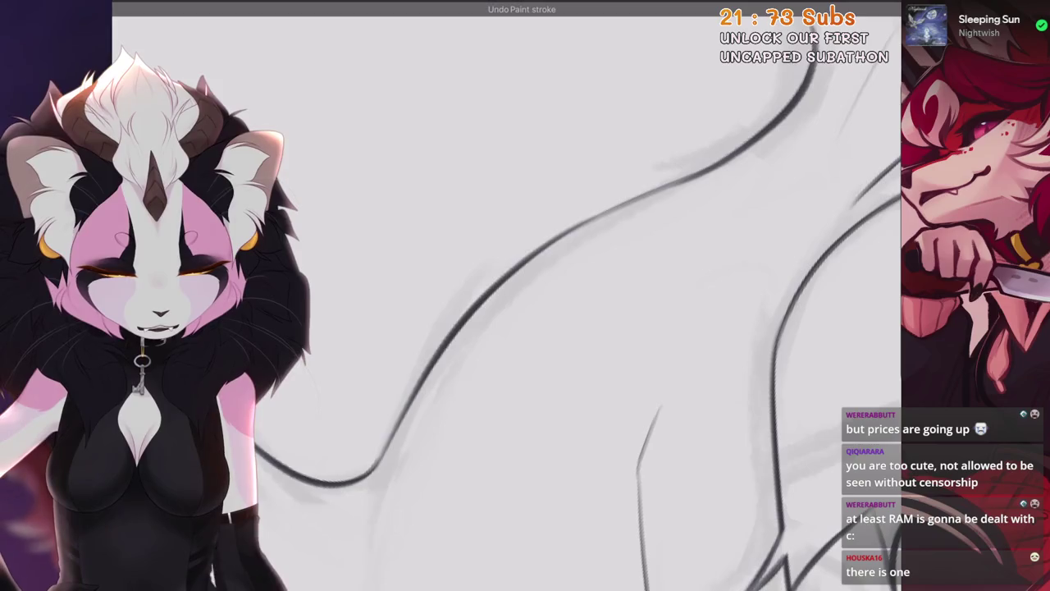
{"action": "left_click_drag", "start_coordinate": [509, 296], "coordinate": [575, 263]}
{"action": "left_click_drag", "start_coordinate": [526, 295], "coordinate": [575, 328]}
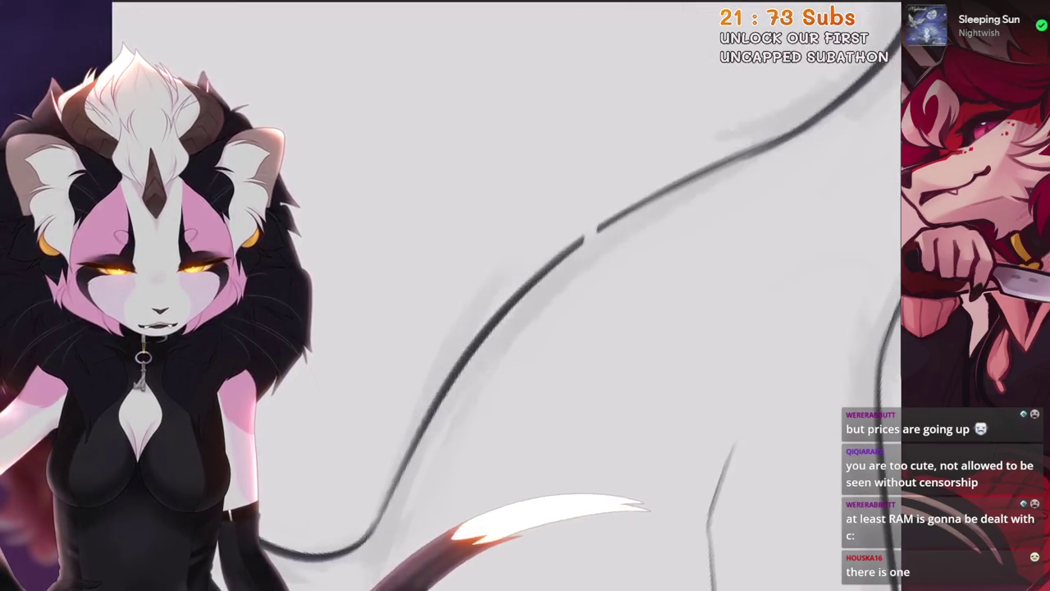
{"action": "scroll", "coordinate": [525, 295], "scroll_direction": "down", "scroll_amount": 2}
{"action": "scroll", "coordinate": [525, 296], "scroll_direction": "up", "scroll_amount": 2}
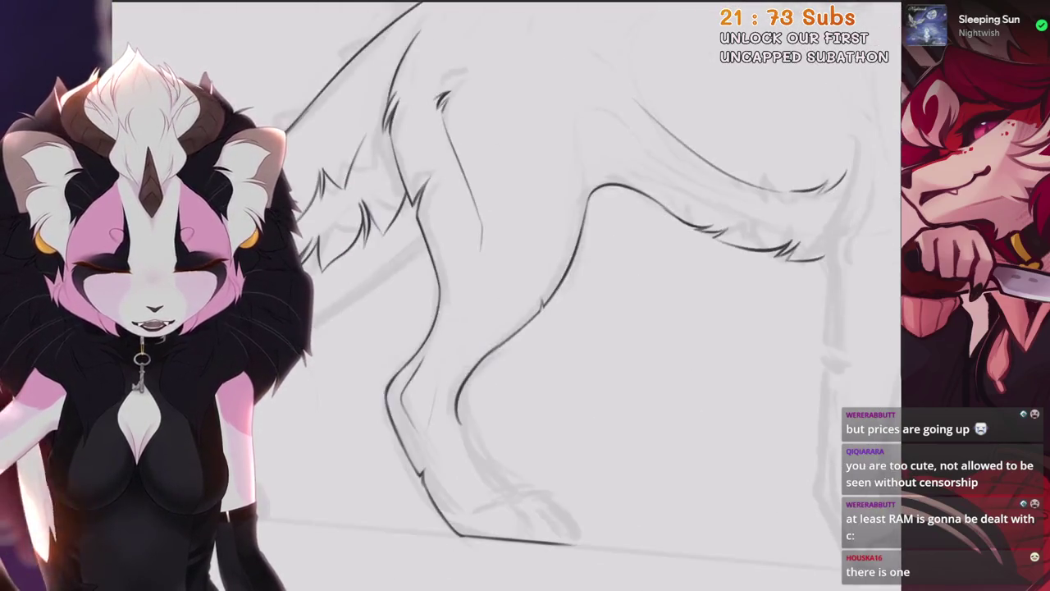
Undo misplaced strokes and rotate the canvas counter-clockwise onto the lower leg sketch
{"action": "left_click_drag", "start_coordinate": [525, 328], "coordinate": [474, 303]}
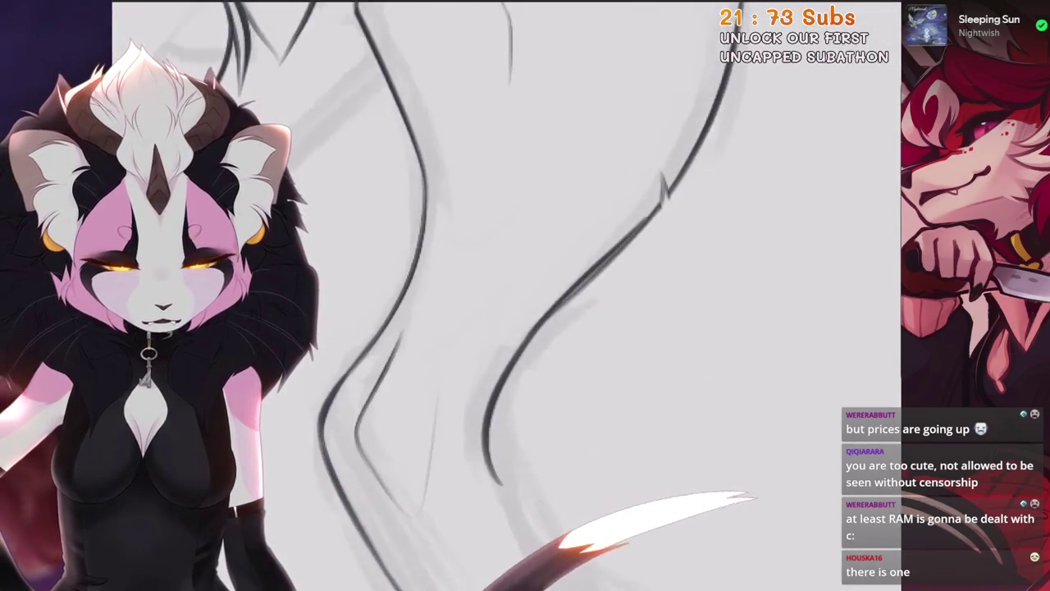
{"action": "key", "text": "ctrl+z"}
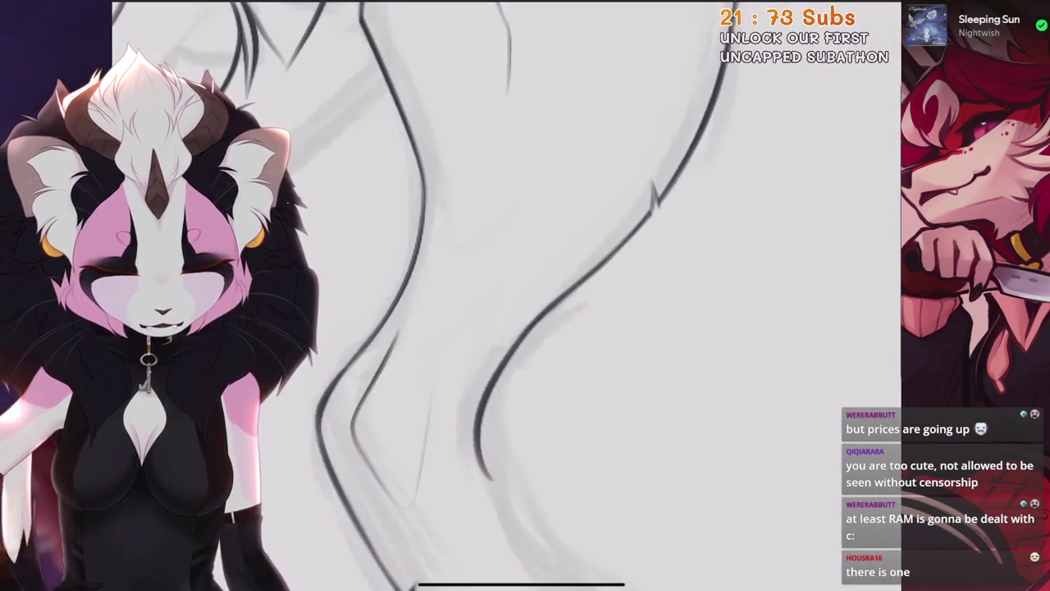
{"action": "scroll", "coordinate": [526, 296], "scroll_direction": "down", "scroll_amount": 2}
{"action": "left_click_drag", "start_coordinate": [526, 296], "coordinate": [574, 246]}
{"action": "scroll", "coordinate": [525, 295], "scroll_direction": "up", "scroll_amount": 3}
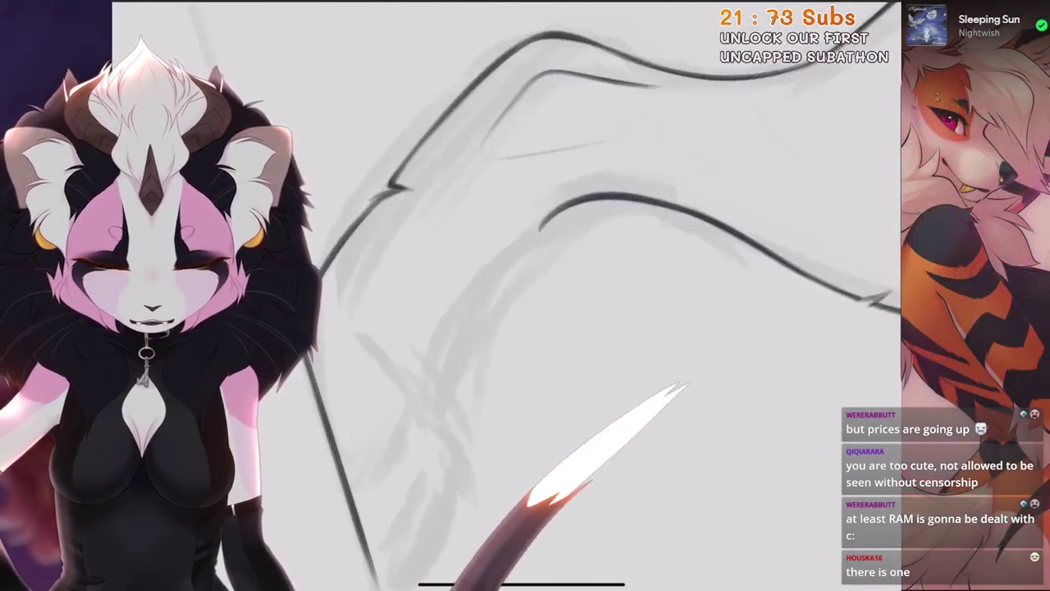
{"action": "key", "text": "ctrl+z"}
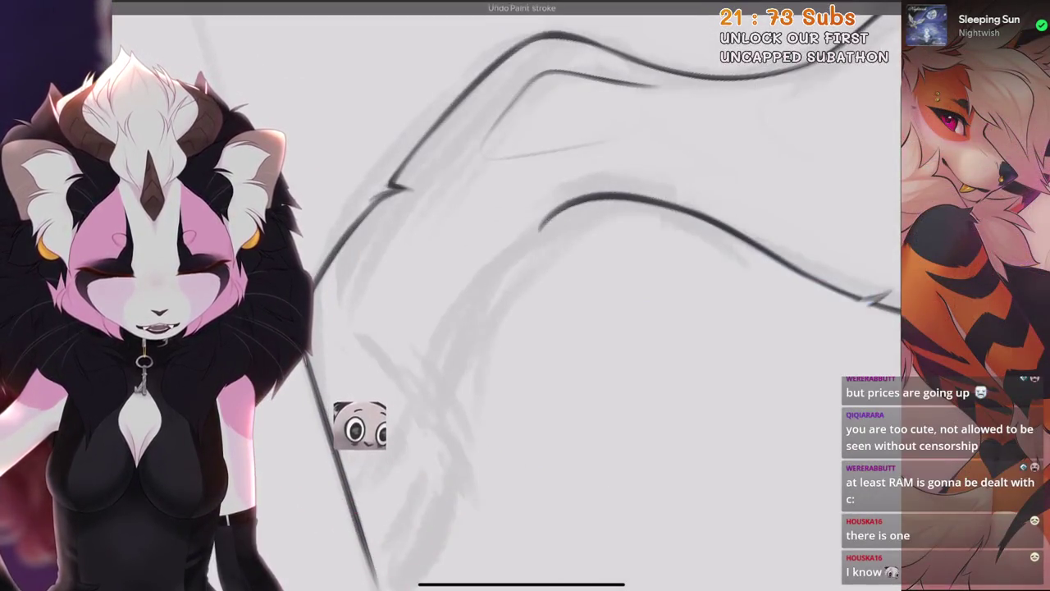
{"action": "key", "text": "ctrl+z"}
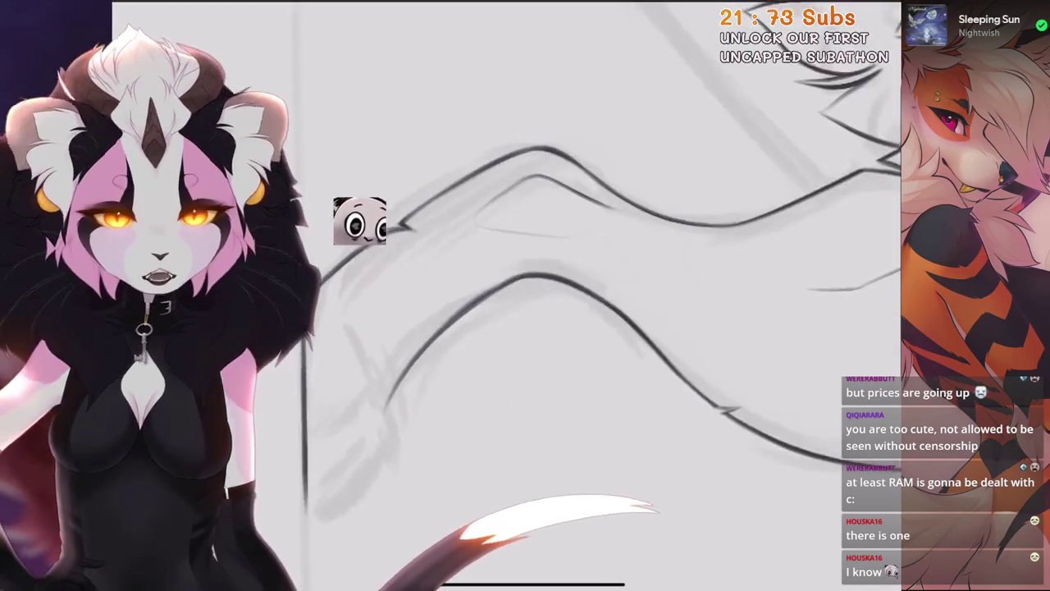
{"action": "left_click_drag", "start_coordinate": [623, 312], "coordinate": [607, 205]}
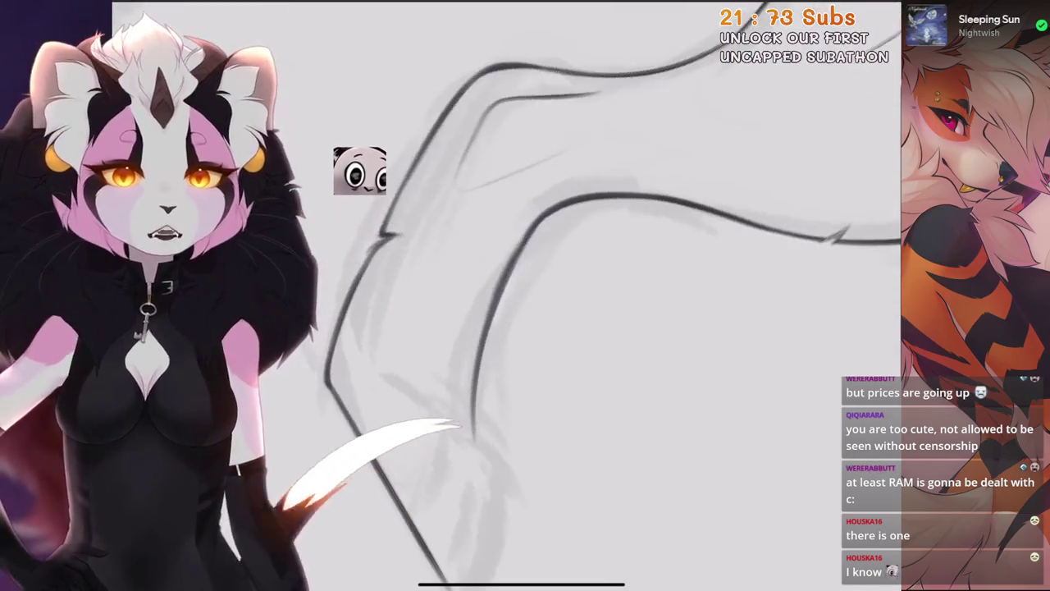
{"action": "left_click_drag", "start_coordinate": [575, 329], "coordinate": [623, 271]}
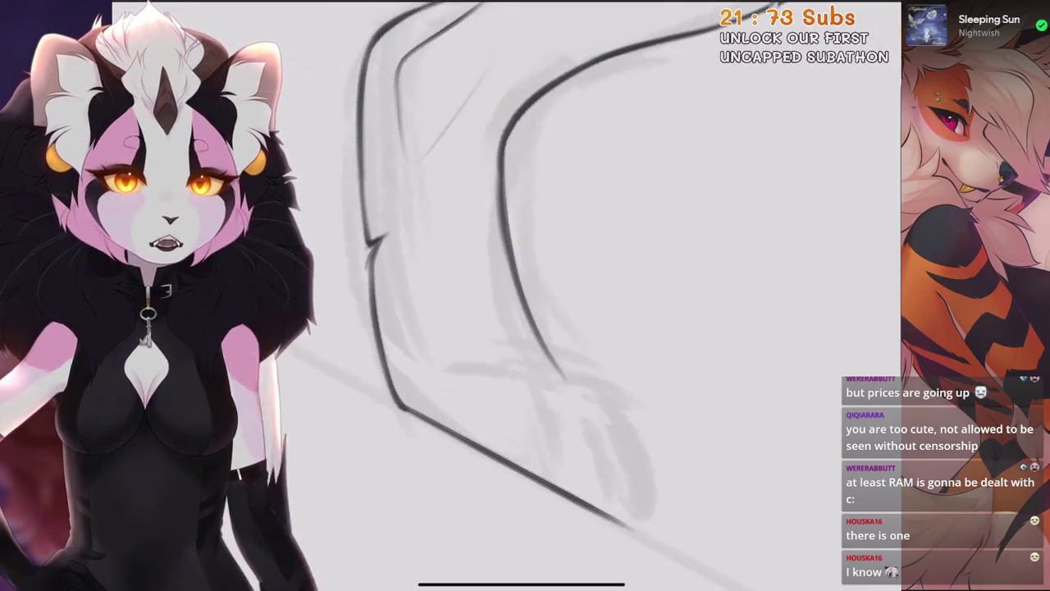
{"action": "mouse_move", "coordinate": [574, 410]}
{"action": "left_mouse_down"}
{"action": "mouse_move", "coordinate": [591, 311]}
{"action": "mouse_move", "coordinate": [525, 246]}
{"action": "left_mouse_up"}
Ink the lower leg and paw lines, redrawing the diagonal and curved strokes
{"action": "key", "text": "ctrl+z"}
{"action": "mouse_move", "coordinate": [254, 423]}
{"action": "left_mouse_down"}
{"action": "mouse_move", "coordinate": [457, 280]}
{"action": "mouse_move", "coordinate": [463, 357]}
{"action": "mouse_move", "coordinate": [541, 236]}
{"action": "left_mouse_up"}
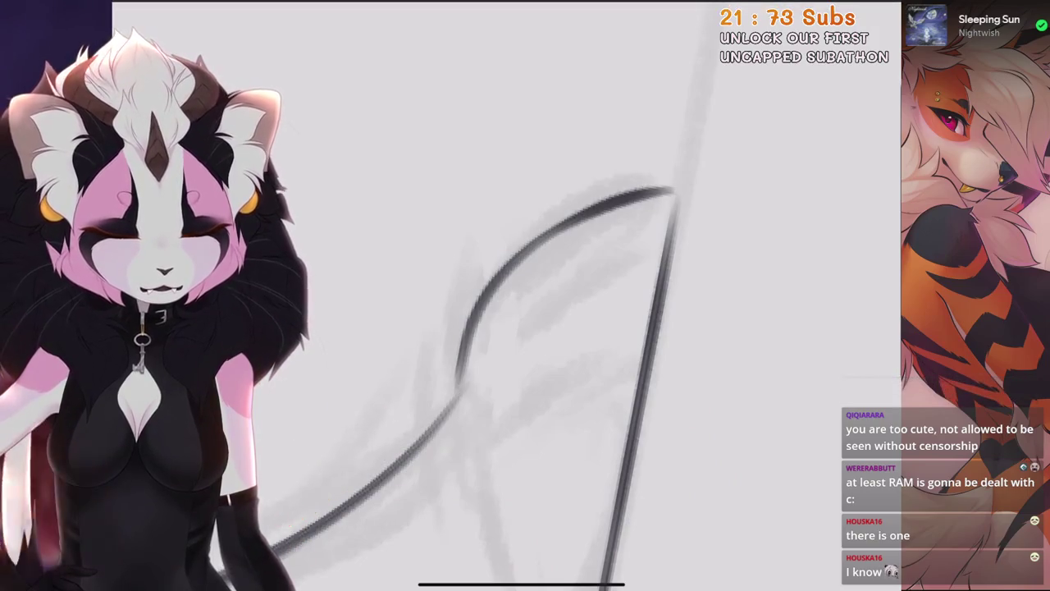
{"action": "left_click_drag", "start_coordinate": [648, 240], "coordinate": [523, 341]}
{"action": "key", "text": "ctrl+z"}
{"action": "mouse_move", "coordinate": [650, 222]}
{"action": "left_mouse_down"}
{"action": "mouse_move", "coordinate": [525, 316]}
{"action": "mouse_move", "coordinate": [567, 377]}
{"action": "left_mouse_up"}
{"action": "key", "text": "ctrl+z"}
{"action": "left_click_drag", "start_coordinate": [495, 318], "coordinate": [524, 442]}
{"action": "mouse_move", "coordinate": [525, 328]}
{"action": "left_mouse_down"}
{"action": "mouse_move", "coordinate": [460, 295]}
{"action": "mouse_move", "coordinate": [566, 328]}
{"action": "mouse_move", "coordinate": [476, 263]}
{"action": "left_mouse_up"}
{"action": "key", "text": "ctrl+z"}
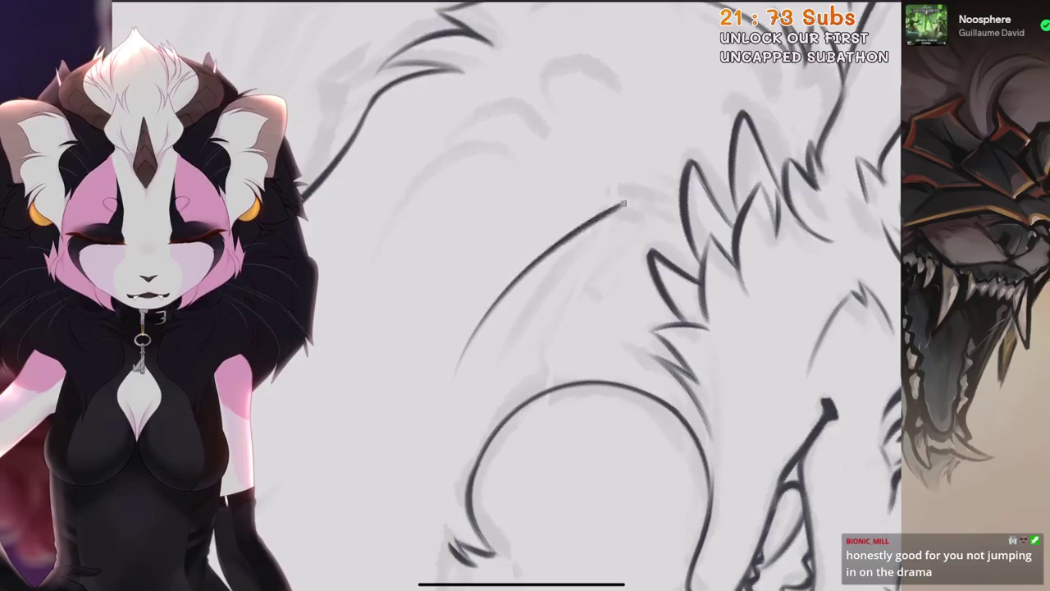
Ink a curved line across the head sketch, then undo it
{"action": "left_click_drag", "start_coordinate": [458, 369], "coordinate": [609, 221]}
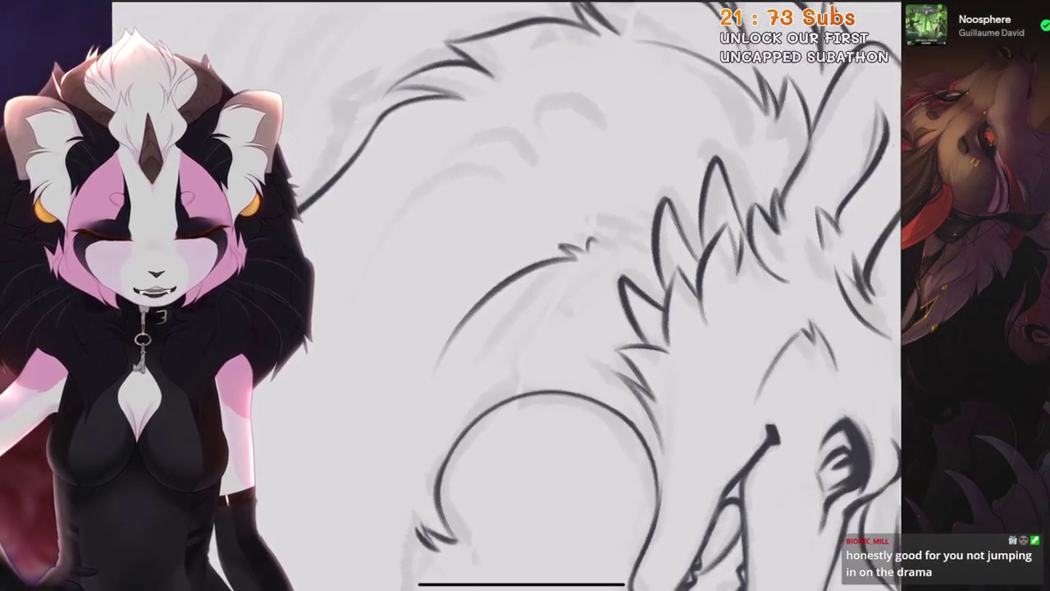
{"action": "key", "text": "ctrl+z"}
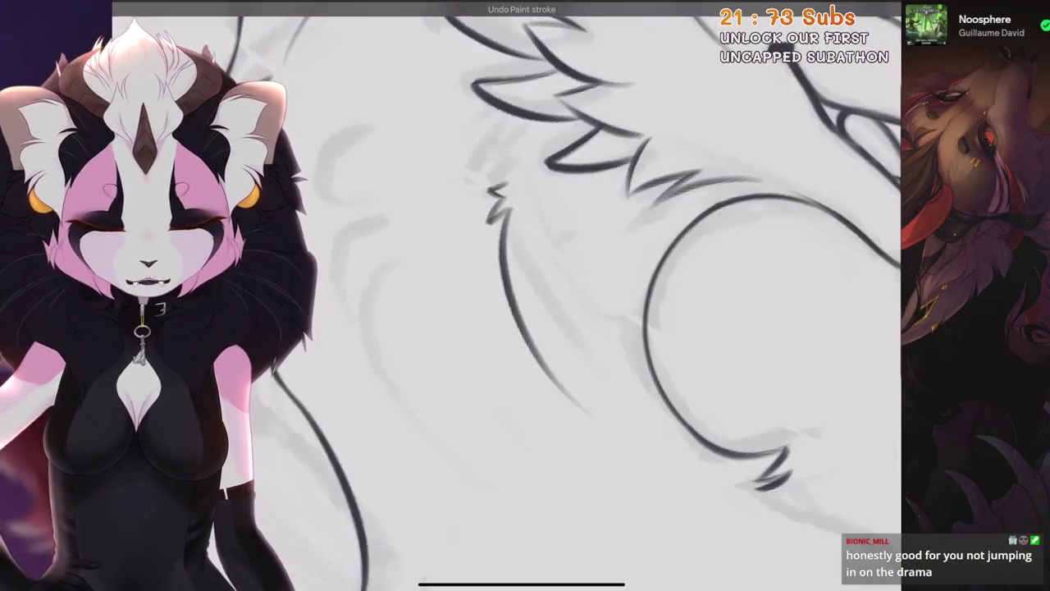
Ink the long fur line running up-right from the lower left of the body sketch
{"action": "scroll", "coordinate": [507, 295], "scroll_direction": "down", "scroll_amount": 5}
{"action": "scroll", "coordinate": [507, 295], "scroll_direction": "up", "scroll_amount": 3}
{"action": "scroll", "coordinate": [507, 295], "scroll_direction": "down", "scroll_amount": 3}
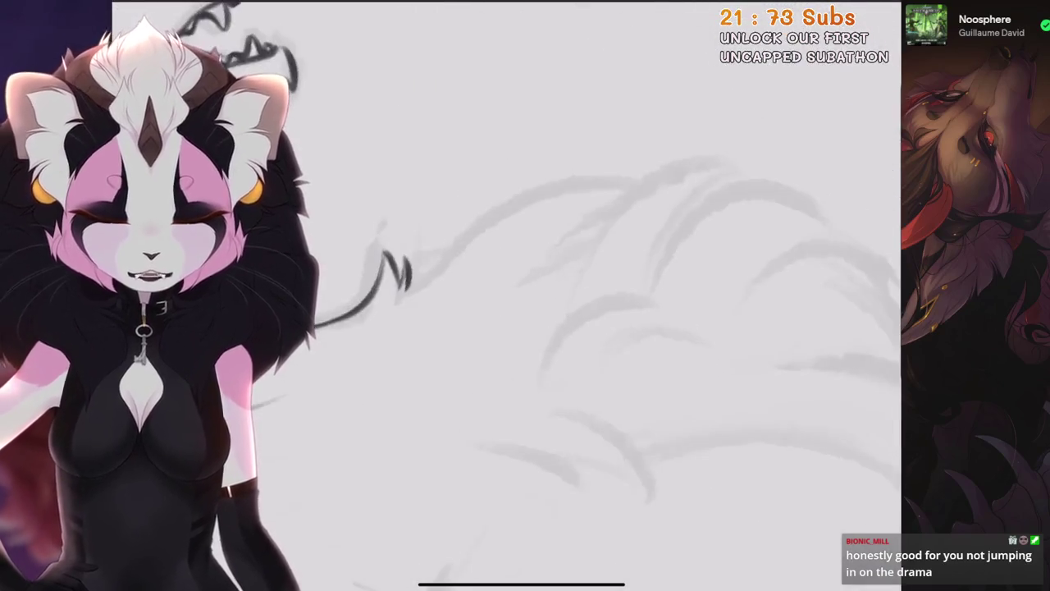
{"action": "key", "text": "ctrl+z"}
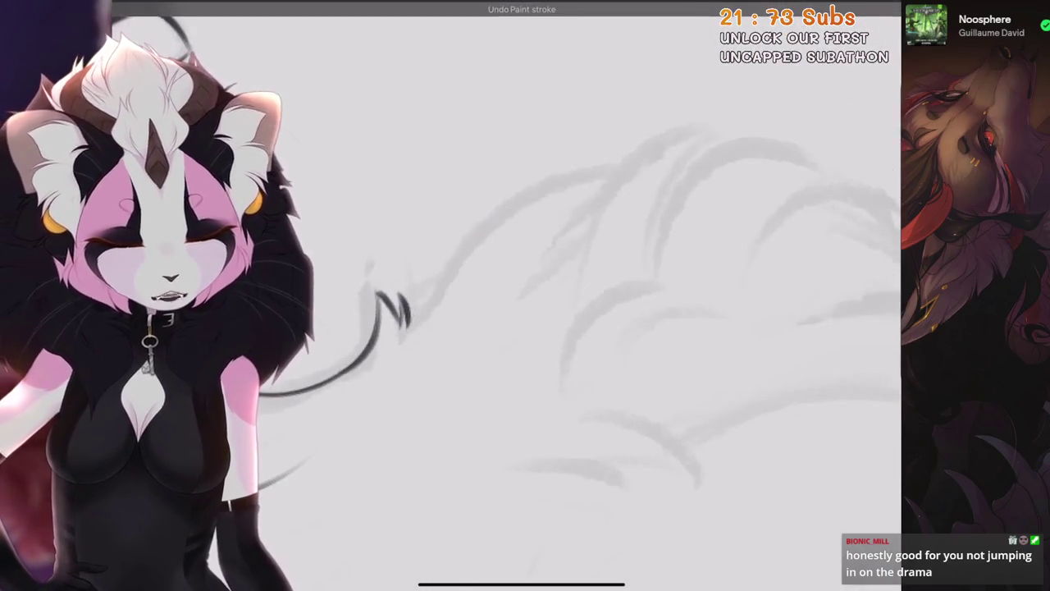
{"action": "left_click_drag", "start_coordinate": [402, 324], "coordinate": [492, 197]}
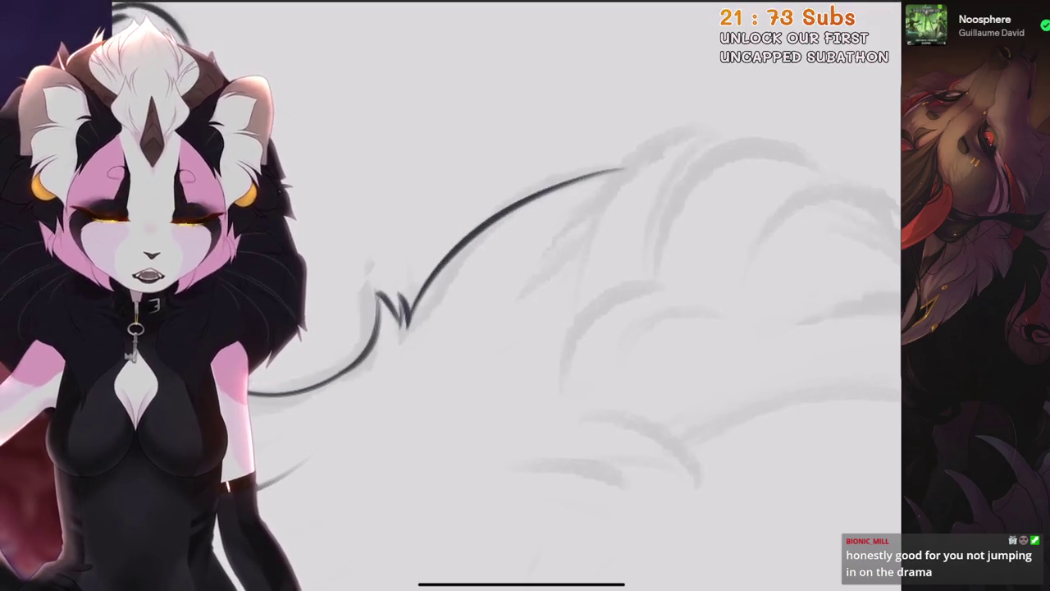
{"action": "key", "text": "ctrl+z"}
{"action": "left_click_drag", "start_coordinate": [383, 333], "coordinate": [581, 158]}
{"action": "key", "text": "ctrl+z"}
{"action": "left_click_drag", "start_coordinate": [374, 361], "coordinate": [579, 160]}
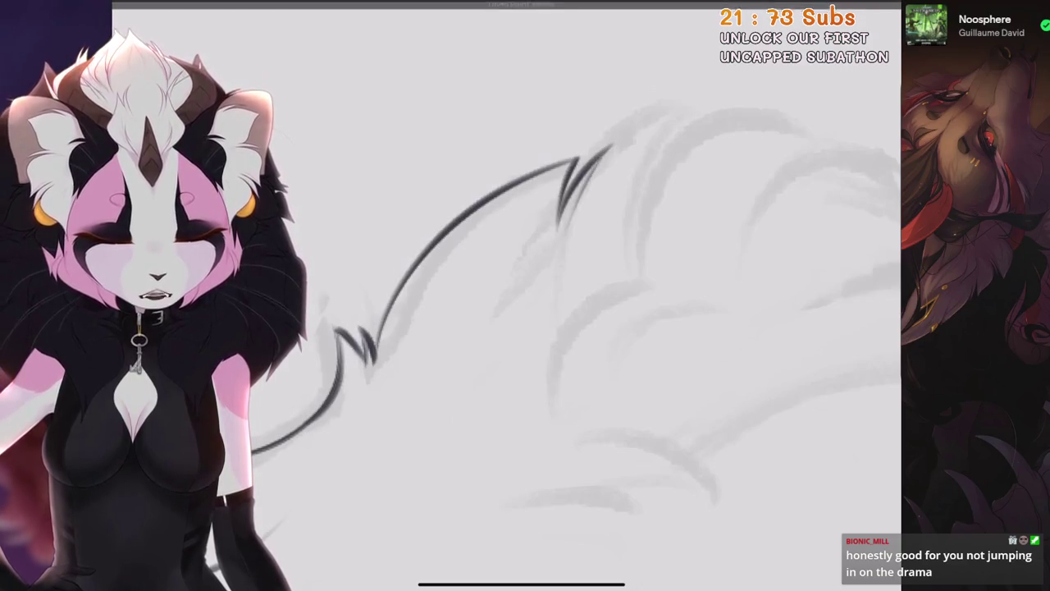
Ink the up-right fur stroke from the upper V, retrying until it sits right
{"action": "left_click_drag", "start_coordinate": [575, 169], "coordinate": [648, 155]}
{"action": "key", "text": "ctrl+z"}
{"action": "left_click_drag", "start_coordinate": [574, 168], "coordinate": [759, 160]}
{"action": "key", "text": "ctrl+z"}
{"action": "left_click_drag", "start_coordinate": [525, 205], "coordinate": [731, 135]}
{"action": "key", "text": "ctrl+z"}
{"action": "left_click_drag", "start_coordinate": [525, 205], "coordinate": [767, 135]}
{"action": "key", "text": "ctrl+z"}
{"action": "left_click_drag", "start_coordinate": [492, 345], "coordinate": [685, 144]}
{"action": "key", "text": "ctrl+z"}
{"action": "left_click_drag", "start_coordinate": [489, 344], "coordinate": [667, 145]}
{"action": "key", "text": "ctrl+z"}
{"action": "left_click_drag", "start_coordinate": [489, 345], "coordinate": [660, 138]}
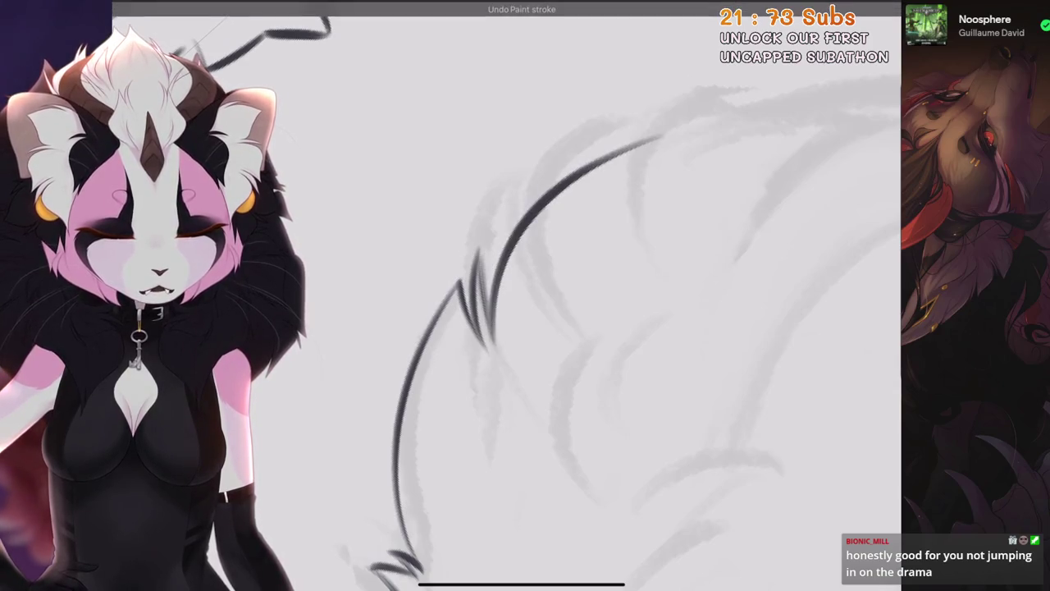
Lengthen the short upper fur stroke and try a second stroke, then undo it
{"action": "left_click_drag", "start_coordinate": [574, 328], "coordinate": [476, 402]}
{"action": "key", "text": "ctrl+z"}
{"action": "mouse_move", "coordinate": [561, 215]}
{"action": "left_mouse_down"}
{"action": "mouse_move", "coordinate": [553, 316]}
{"action": "mouse_move", "coordinate": [660, 173]}
{"action": "left_mouse_up"}
{"action": "key", "text": "ctrl+z"}
{"action": "key", "text": "ctrl+z"}
{"action": "mouse_move", "coordinate": [555, 303]}
{"action": "left_mouse_down"}
{"action": "mouse_move", "coordinate": [654, 174]}
{"action": "mouse_move", "coordinate": [619, 242]}
{"action": "left_mouse_up"}
{"action": "key", "text": "ctrl+z"}
{"action": "left_click_drag", "start_coordinate": [654, 174], "coordinate": [623, 226]}
{"action": "scroll", "coordinate": [513, 361], "scroll_direction": "down", "scroll_amount": 2}
{"action": "key", "text": "ctrl+z"}
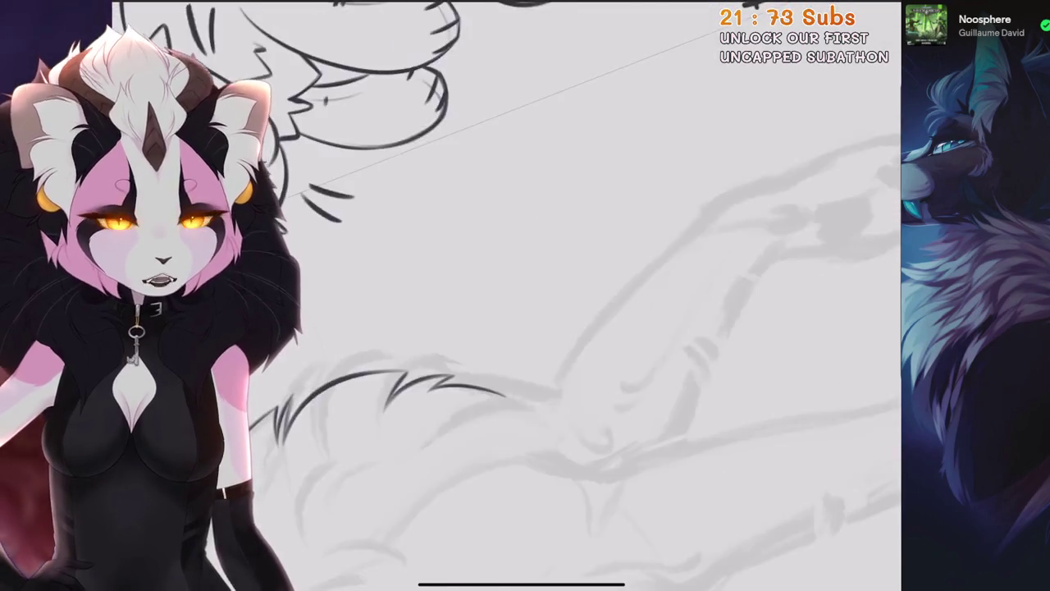
Undo and redo the latest ink stroke near the top of the canvas
{"action": "scroll", "coordinate": [525, 295], "scroll_direction": "up", "scroll_amount": 3}
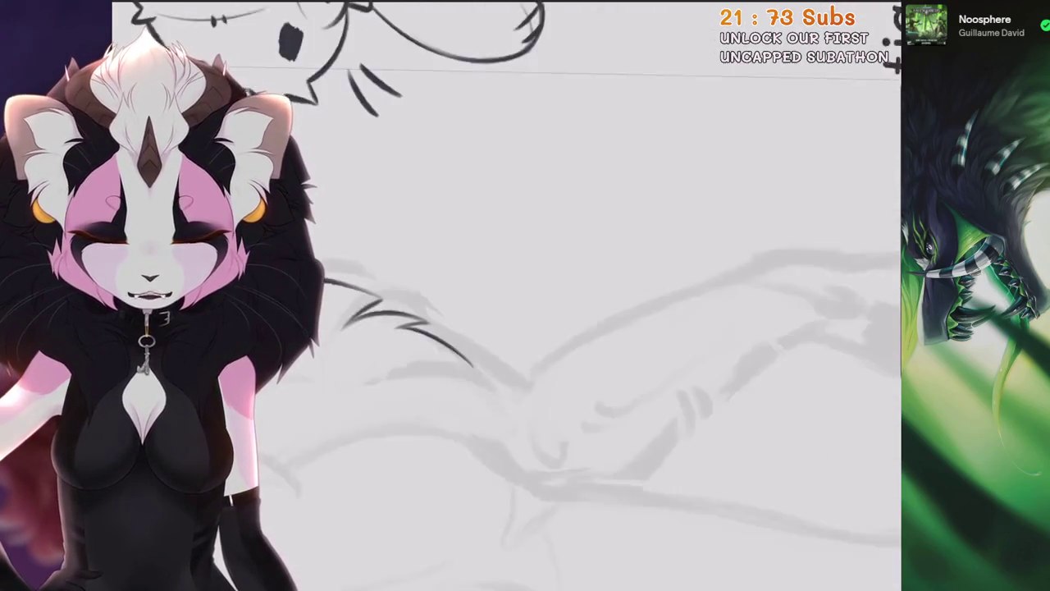
{"action": "key", "text": "ctrl+z"}
{"action": "key", "text": "ctrl+shift+z"}
Undo and restore the upper dark stroke, then try a hook at its tip and remove it
{"action": "key", "text": "ctrl+z"}
{"action": "key", "text": "ctrl+shift+z"}
{"action": "key", "text": "ctrl+z"}
{"action": "key", "text": "ctrl+shift+z"}
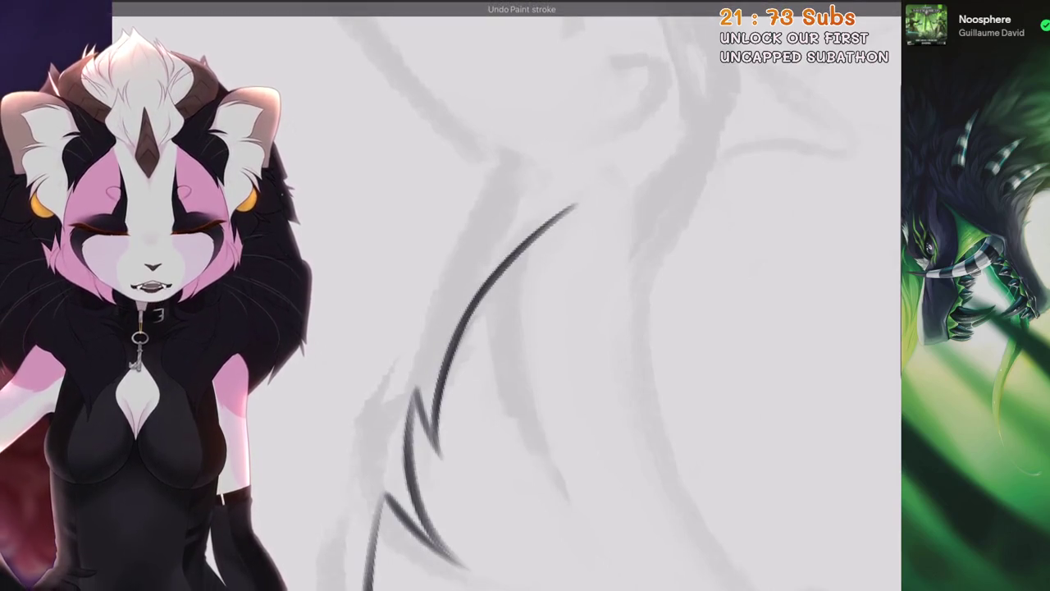
{"action": "left_click_drag", "start_coordinate": [575, 209], "coordinate": [565, 328]}
{"action": "key", "text": "ctrl+z"}
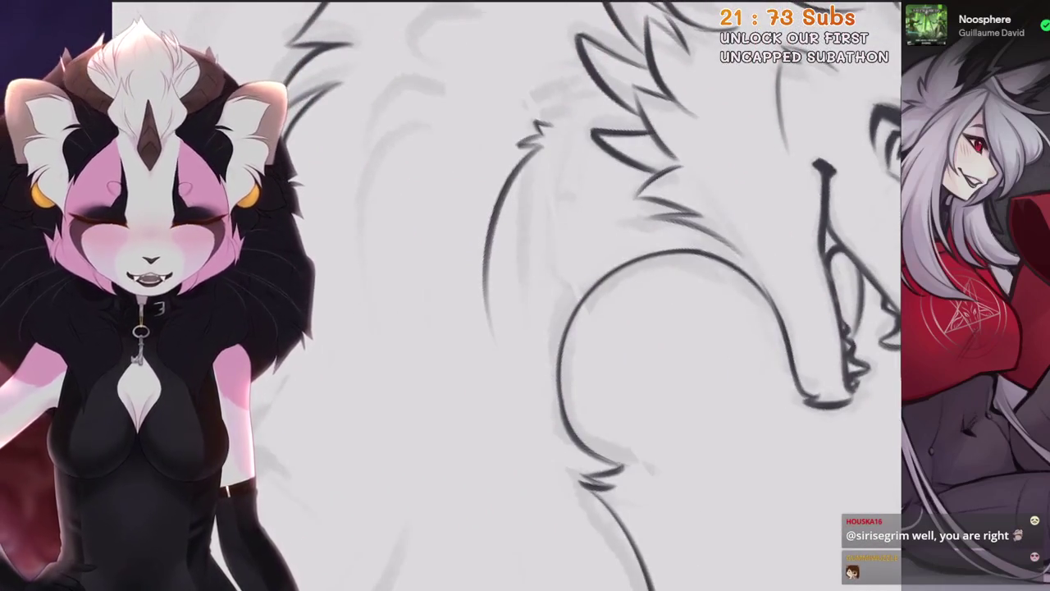
Remove the misplaced and stray dark stroke segments on the neck
{"action": "key", "text": "ctrl+z"}
{"action": "key", "text": "ctrl+shift+z"}
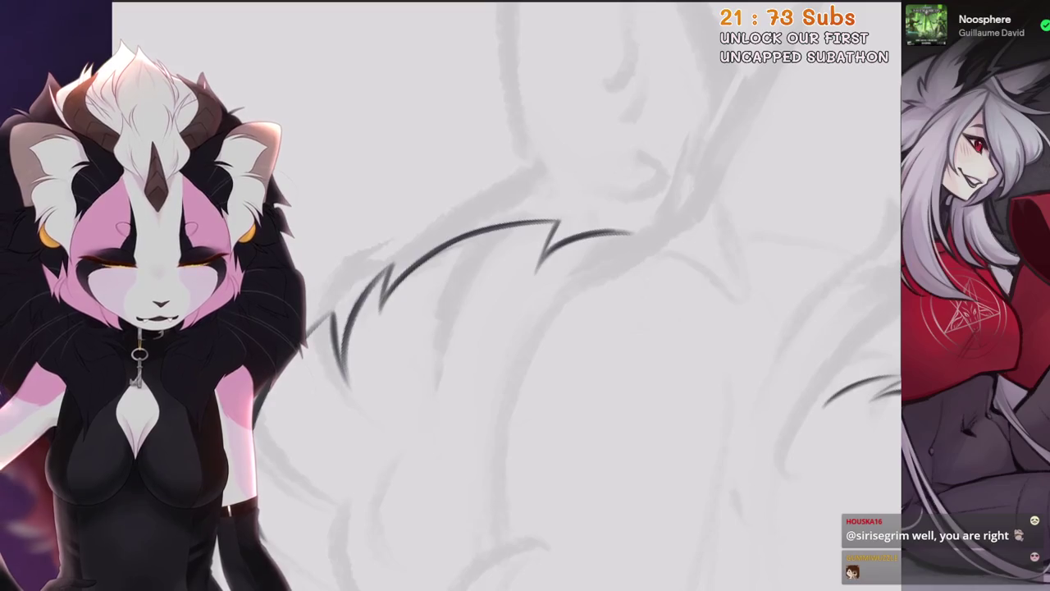
{"action": "key", "text": "ctrl+z"}
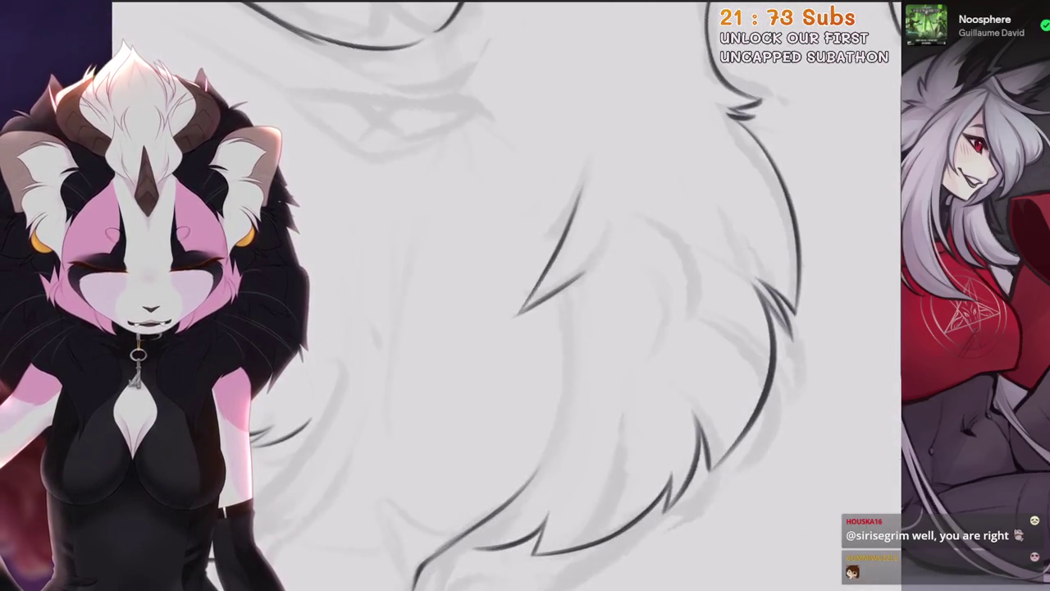
{"action": "key", "text": "ctrl+z"}
{"action": "key", "text": "ctrl+z"}
Draw the zigzag and diagonal chest fur strokes, redrawing them shorter until they fit
{"action": "left_click_drag", "start_coordinate": [503, 311], "coordinate": [577, 315]}
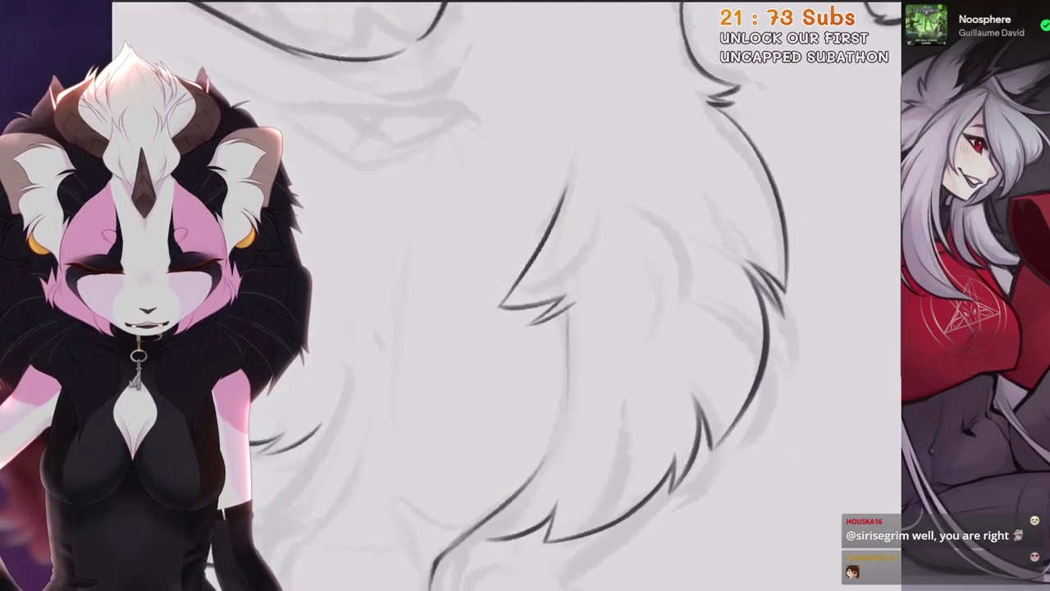
{"action": "key", "text": "ctrl+z"}
{"action": "left_click_drag", "start_coordinate": [545, 262], "coordinate": [456, 390]}
{"action": "key", "text": "ctrl+z"}
{"action": "left_click_drag", "start_coordinate": [546, 262], "coordinate": [456, 390]}
{"action": "key", "text": "ctrl+z"}
{"action": "left_click_drag", "start_coordinate": [544, 261], "coordinate": [584, 218]}
{"action": "key", "text": "ctrl+z"}
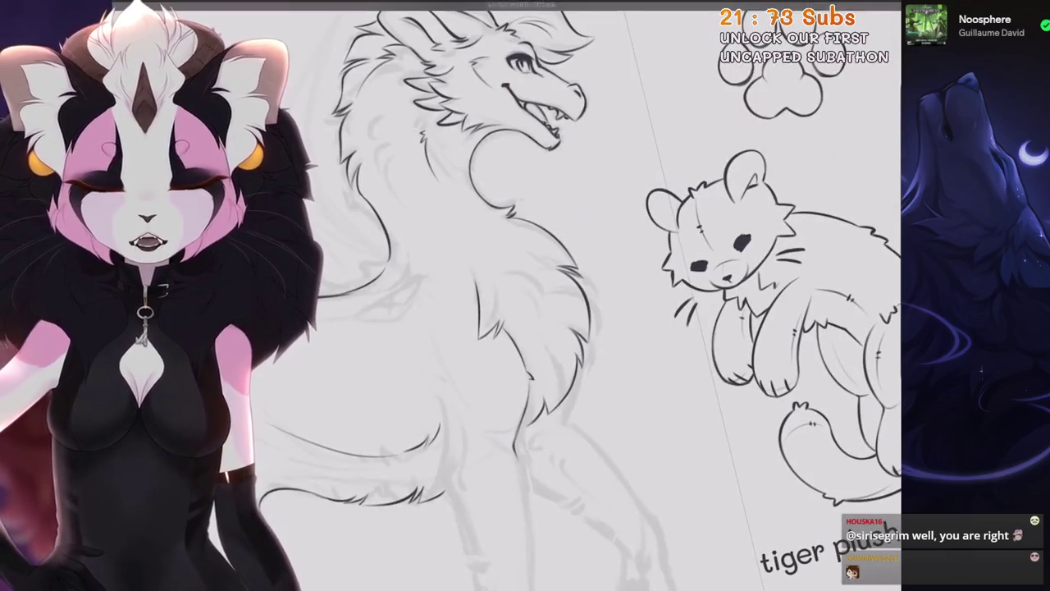
Zoom in on the tail, undo the thick stroke and ink a long curved fur outline
{"action": "scroll", "coordinate": [555, 271], "scroll_direction": "up", "scroll_amount": 3}
{"action": "scroll", "coordinate": [554, 271], "scroll_direction": "up", "scroll_amount": 2}
{"action": "scroll", "coordinate": [525, 296], "scroll_direction": "up", "scroll_amount": 3}
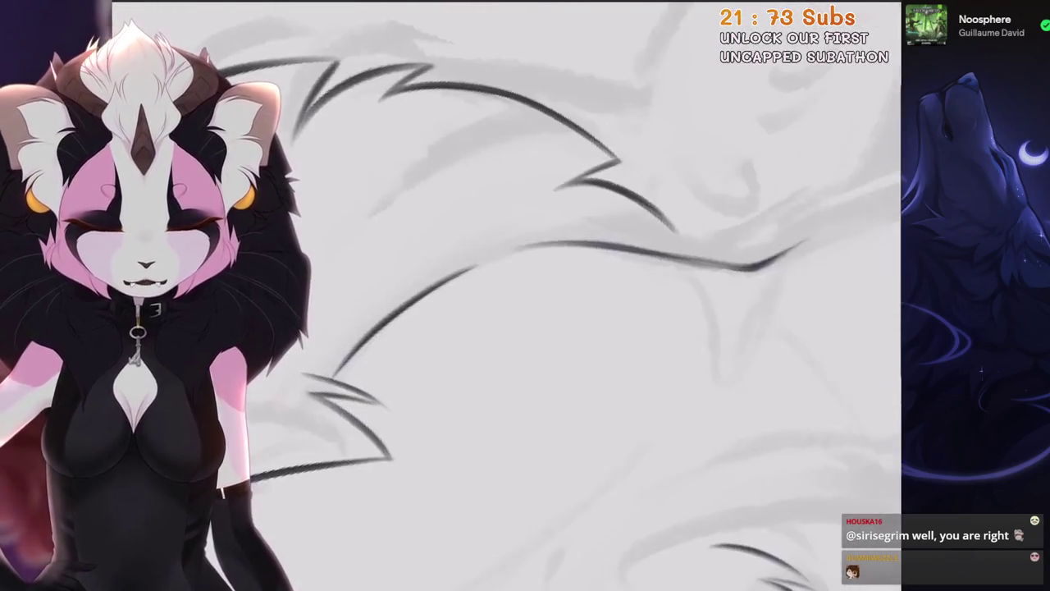
{"action": "key", "text": "ctrl+z"}
{"action": "left_click_drag", "start_coordinate": [378, 447], "coordinate": [522, 246]}
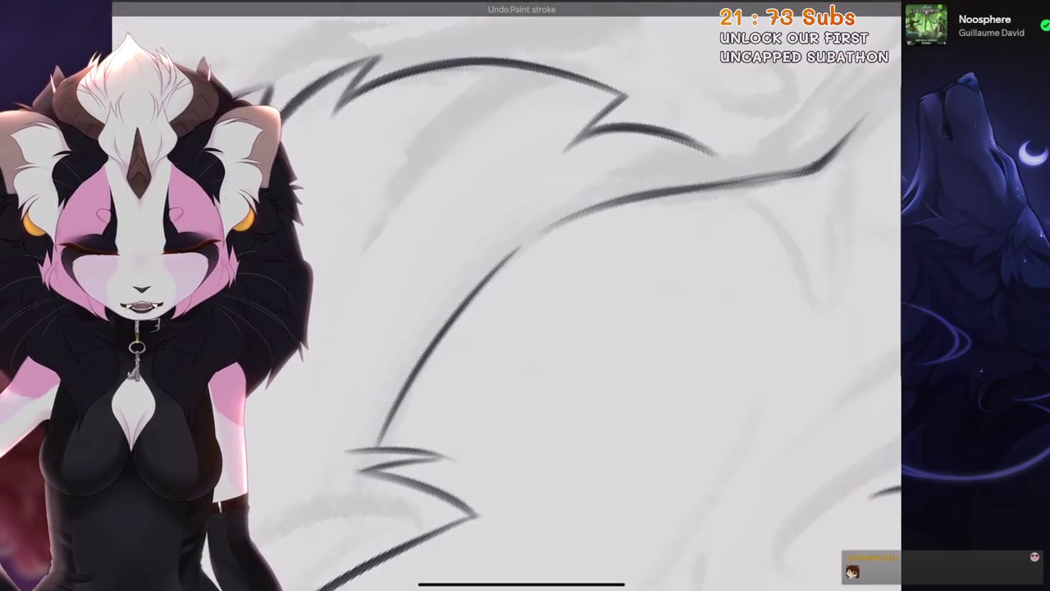
{"action": "scroll", "coordinate": [525, 296], "scroll_direction": "down", "scroll_amount": 3}
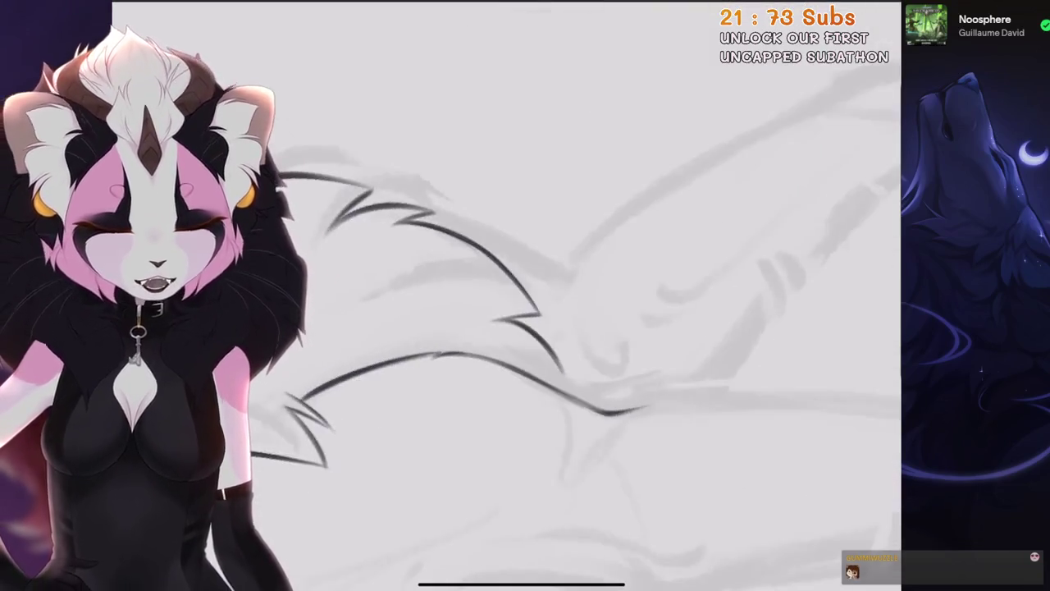
{"action": "scroll", "coordinate": [525, 295], "scroll_direction": "up", "scroll_amount": 2}
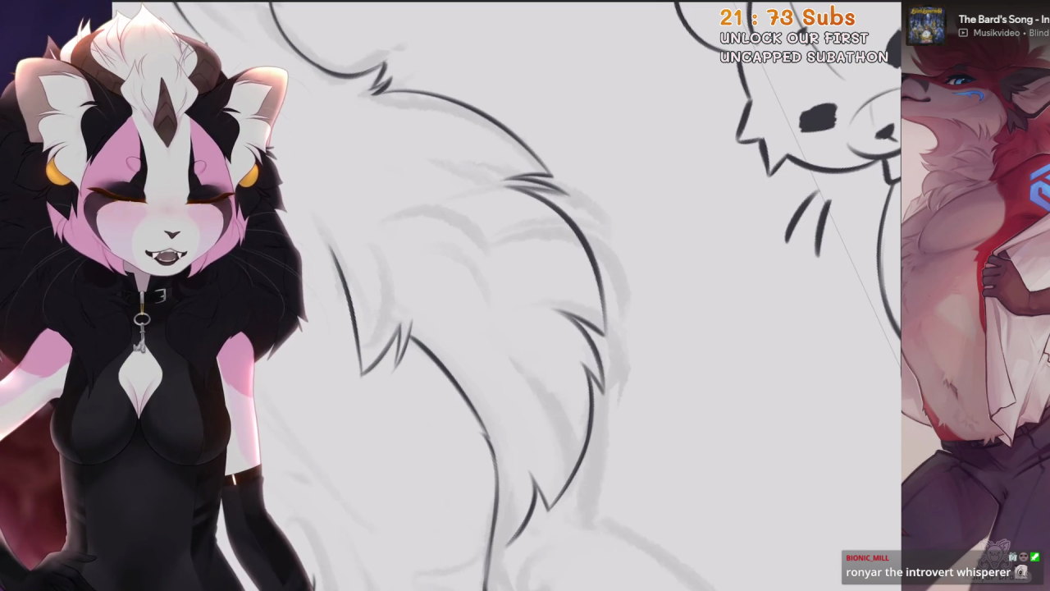
Zoom in on the chest fur tips and undo, then restore, the diagonal fur stroke
{"action": "scroll", "coordinate": [353, 312], "scroll_direction": "up", "scroll_amount": 5}
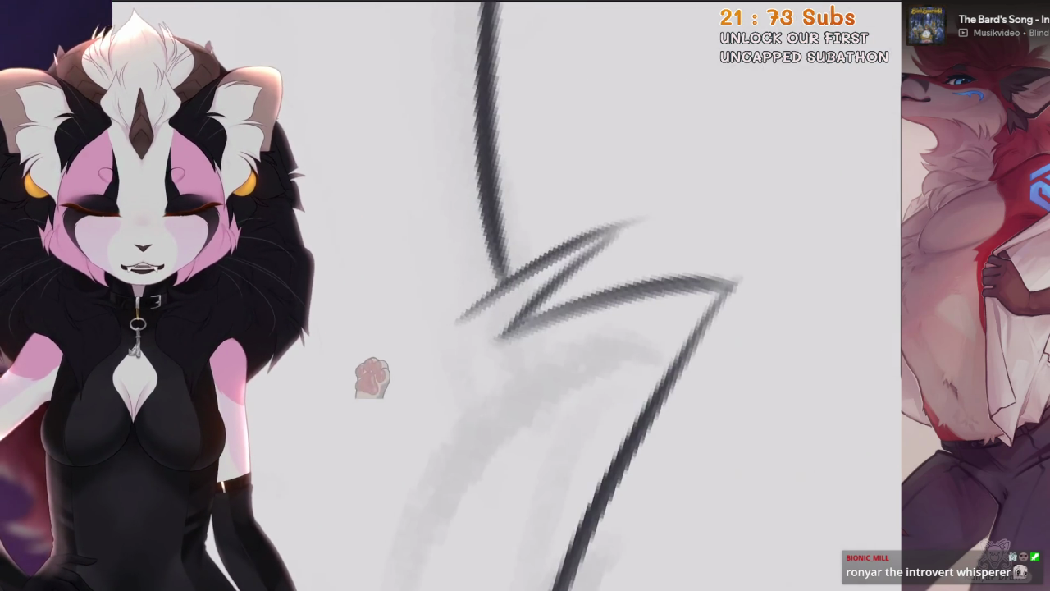
{"action": "key", "text": "ctrl+z"}
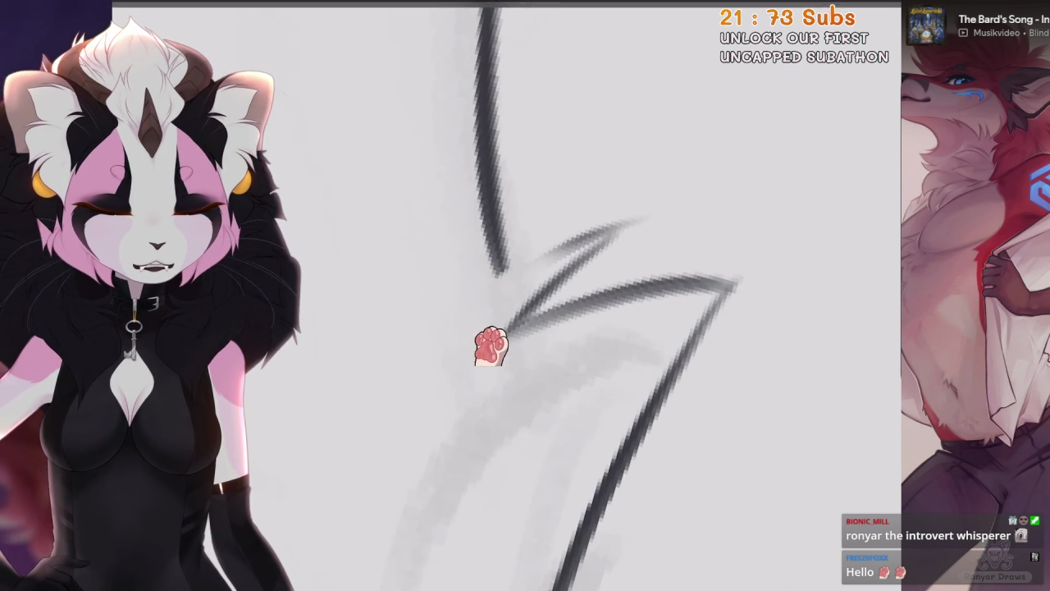
{"action": "key", "text": "ctrl+z"}
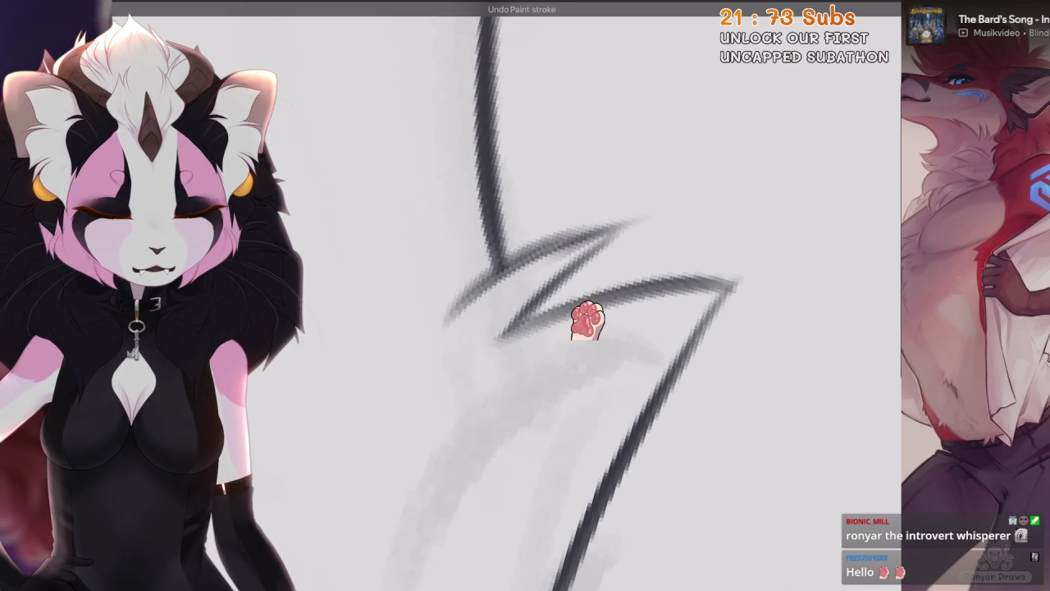
{"action": "scroll", "coordinate": [628, 310], "scroll_direction": "down", "scroll_amount": 5}
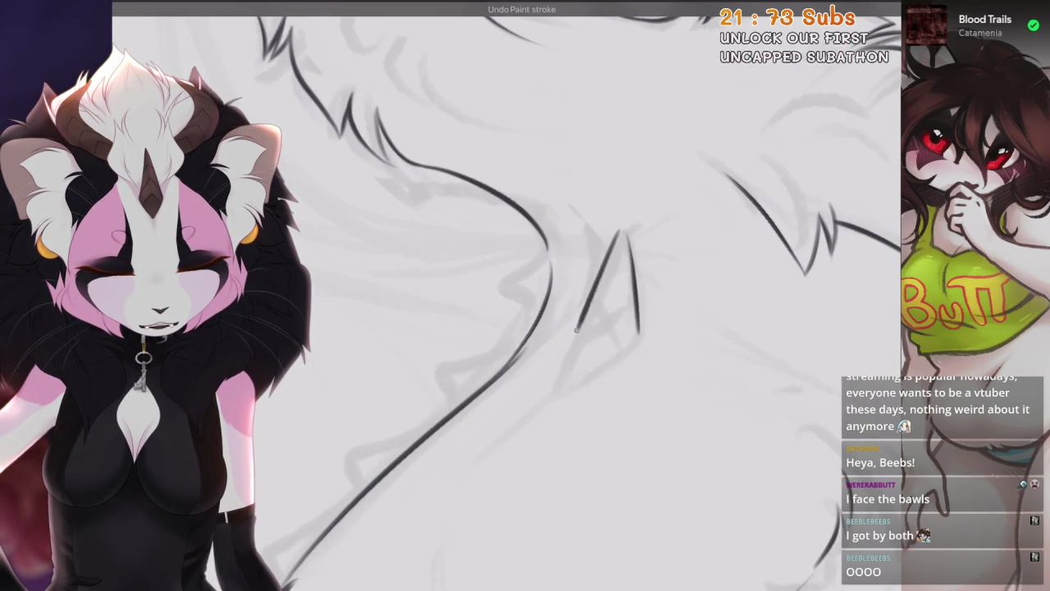
Ink the triangular tail tip, then pan and zoom around the tail to review it
{"action": "left_click_drag", "start_coordinate": [623, 230], "coordinate": [557, 381]}
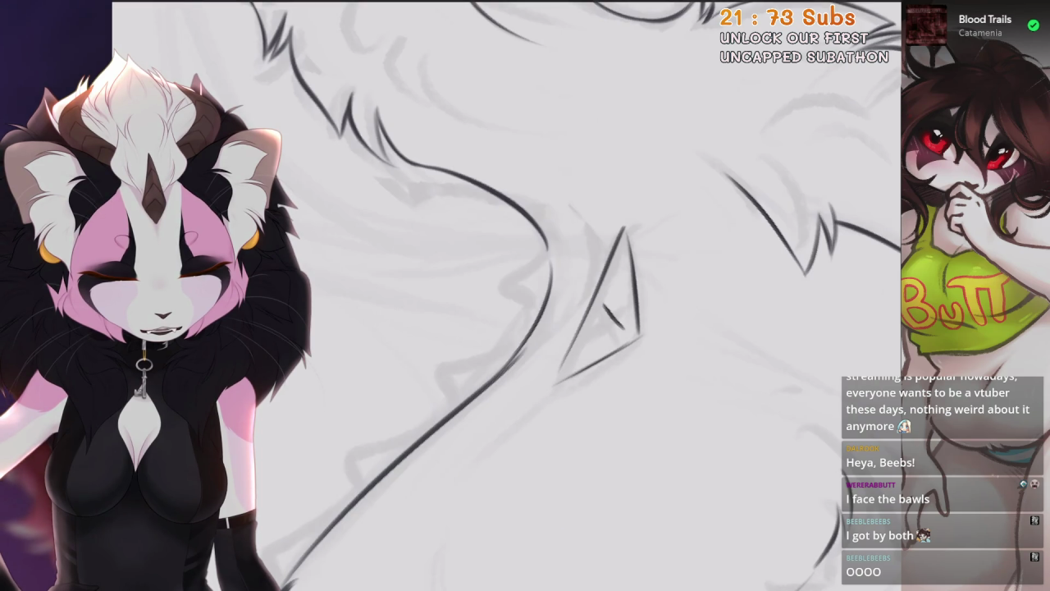
{"action": "left_click_drag", "start_coordinate": [575, 329], "coordinate": [642, 185]}
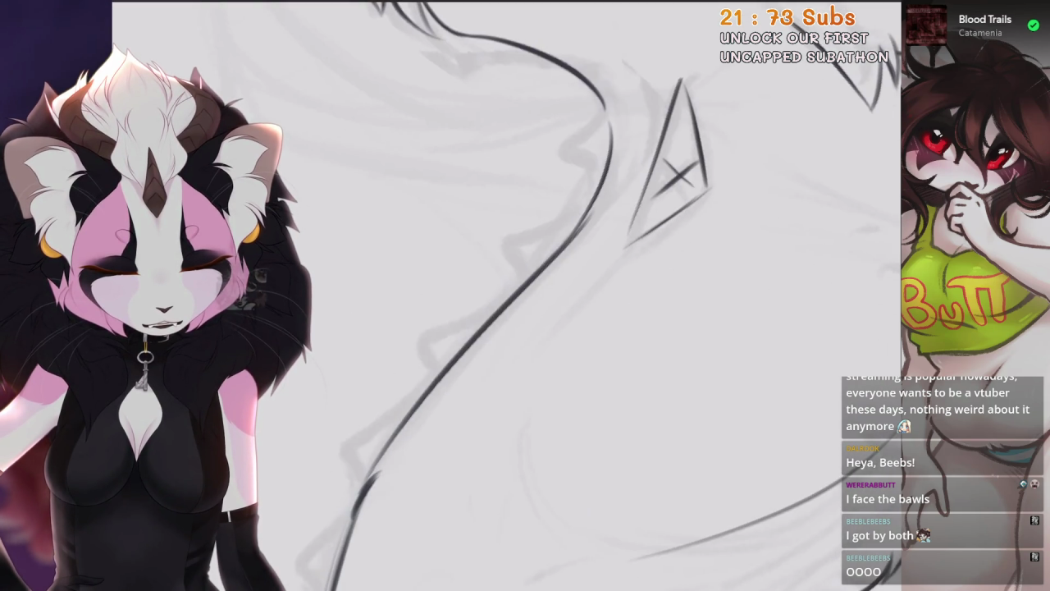
{"action": "scroll", "coordinate": [345, 271], "scroll_direction": "down", "scroll_amount": 3}
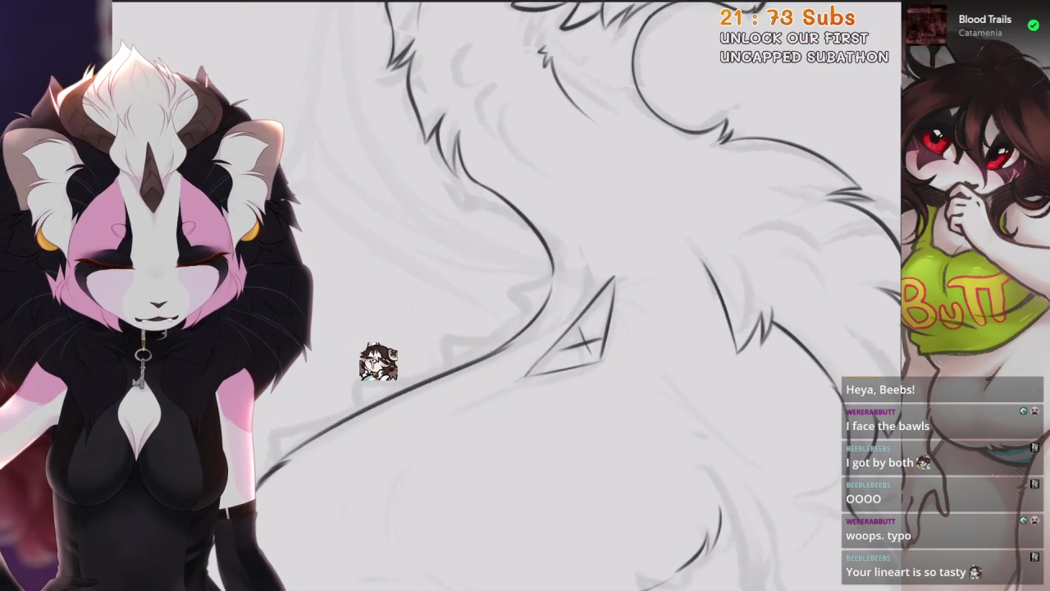
{"action": "scroll", "coordinate": [406, 378], "scroll_direction": "down", "scroll_amount": 2}
{"action": "scroll", "coordinate": [457, 406], "scroll_direction": "up", "scroll_amount": 2}
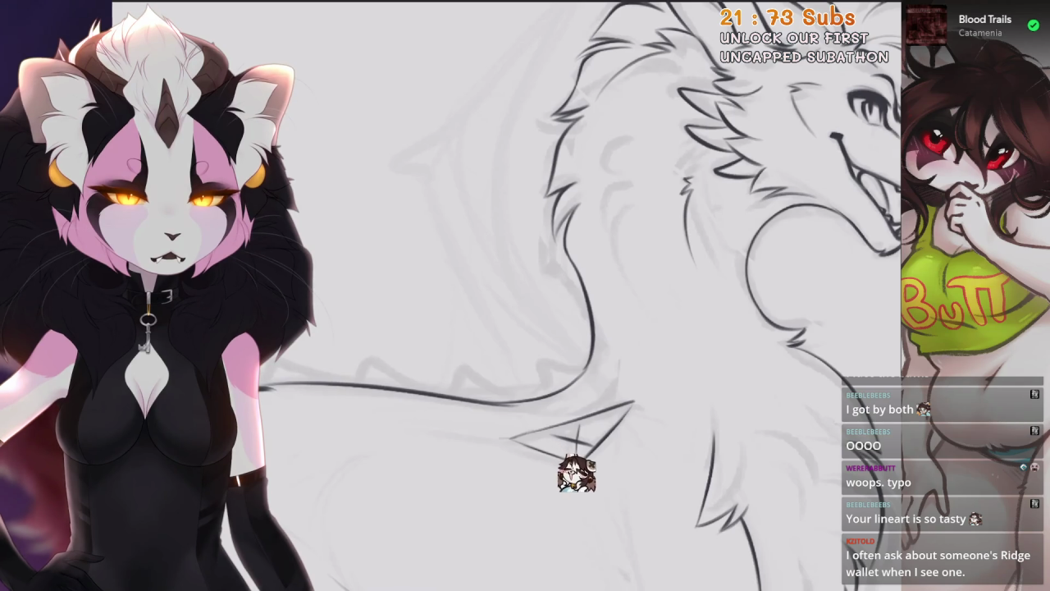
{"action": "scroll", "coordinate": [595, 484], "scroll_direction": "up", "scroll_amount": 1}
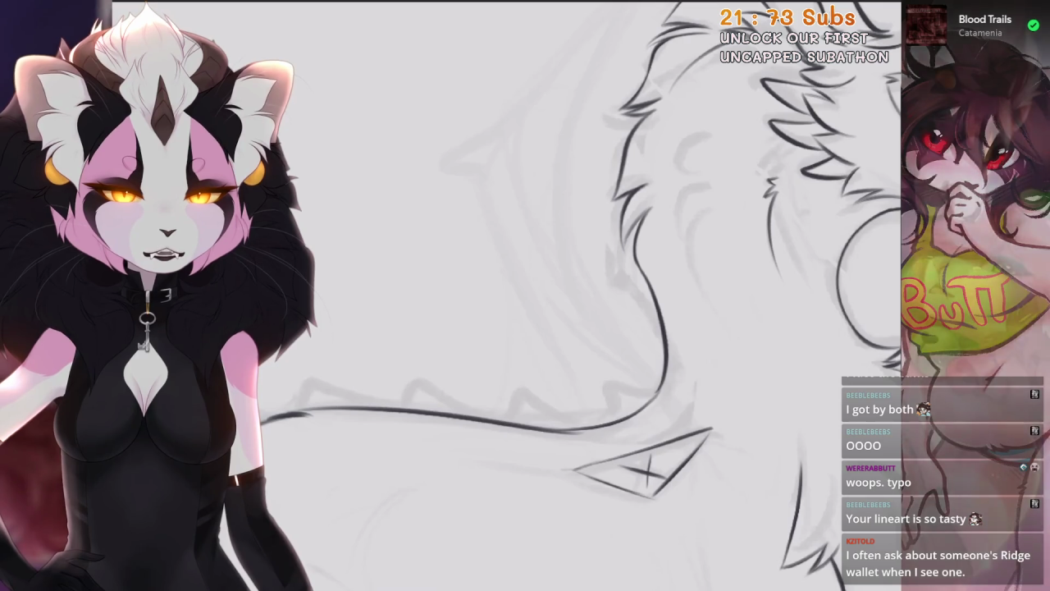
{"action": "scroll", "coordinate": [591, 296], "scroll_direction": "down", "scroll_amount": 1}
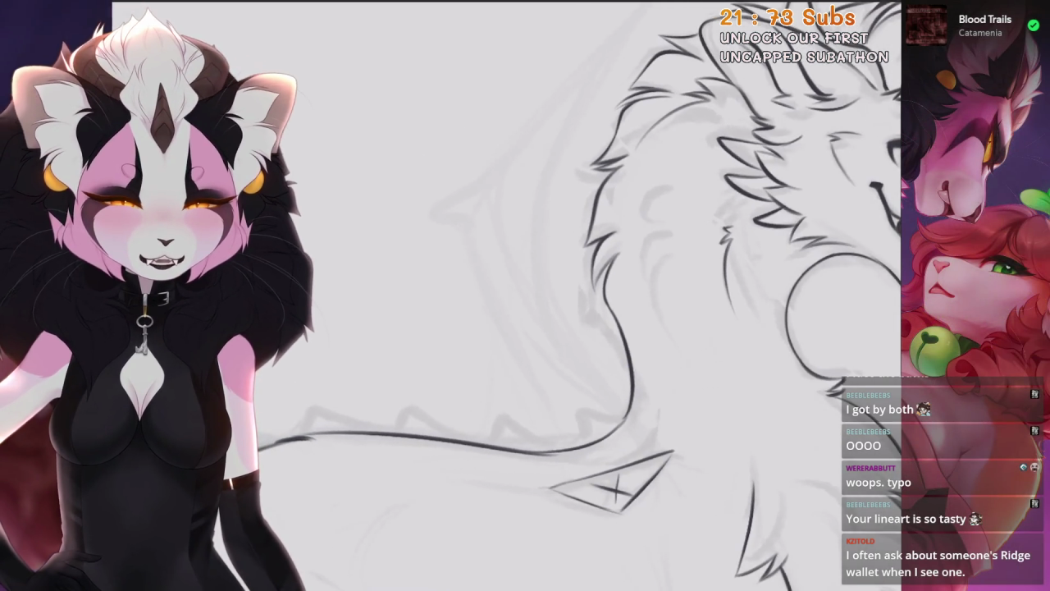
{"action": "scroll", "coordinate": [591, 296], "scroll_direction": "down", "scroll_amount": 1}
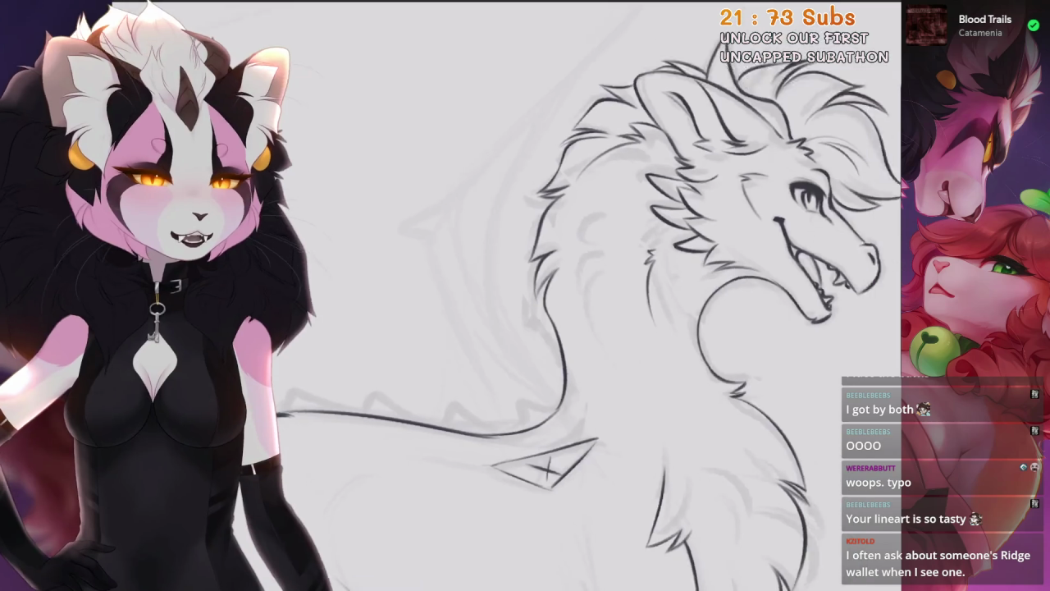
{"action": "scroll", "coordinate": [591, 295], "scroll_direction": "down", "scroll_amount": 2}
{"action": "scroll", "coordinate": [591, 296], "scroll_direction": "down", "scroll_amount": 5}
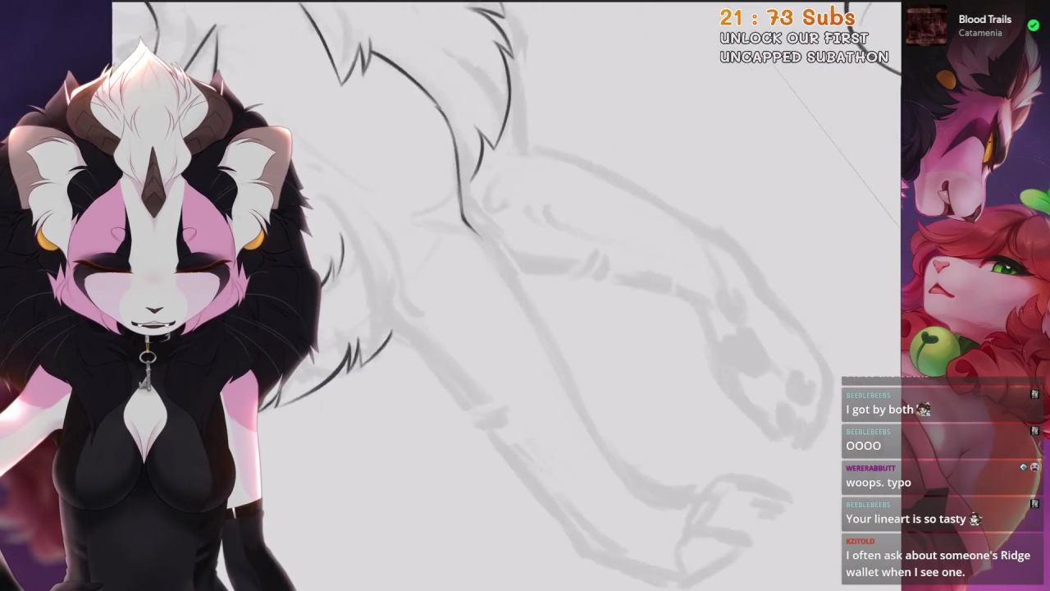
Undo the last paint stroke and the stray diagonal ink stroke on the shaggy body fur
{"action": "scroll", "coordinate": [506, 295], "scroll_direction": "down", "scroll_amount": 2}
{"action": "scroll", "coordinate": [507, 295], "scroll_direction": "up", "scroll_amount": 3}
{"action": "scroll", "coordinate": [506, 295], "scroll_direction": "up", "scroll_amount": 3}
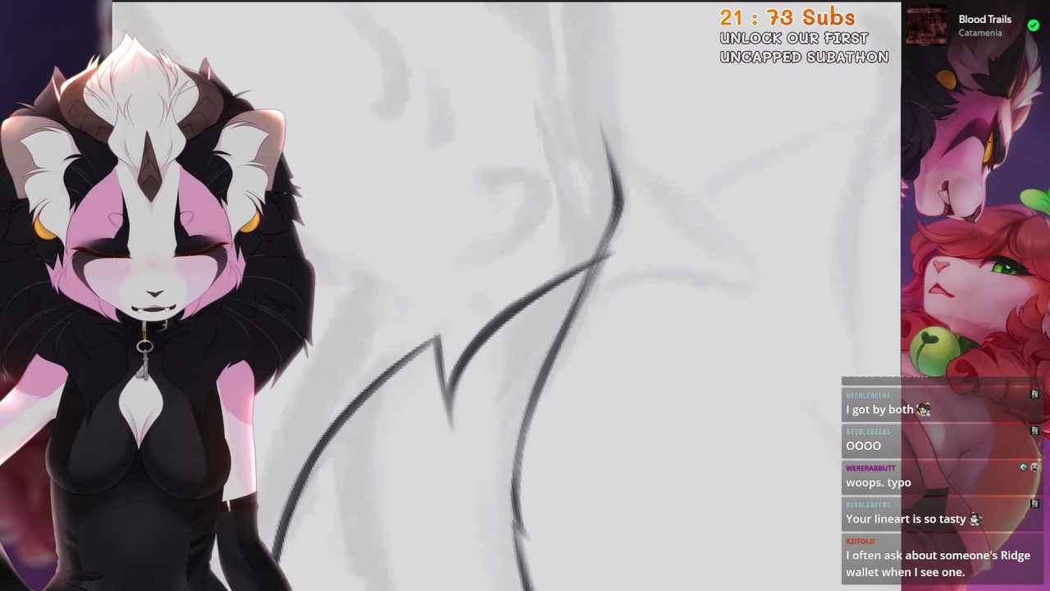
{"action": "scroll", "coordinate": [506, 295], "scroll_direction": "down", "scroll_amount": 2}
{"action": "key", "text": "ctrl+z"}
{"action": "scroll", "coordinate": [506, 296], "scroll_direction": "down", "scroll_amount": 1}
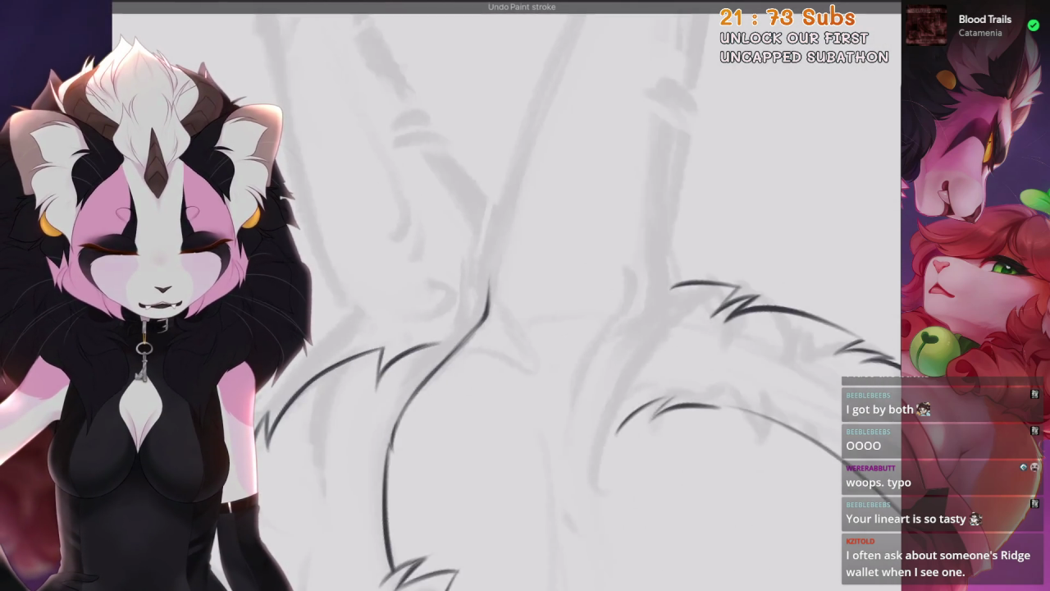
{"action": "scroll", "coordinate": [506, 296], "scroll_direction": "down", "scroll_amount": 1}
{"action": "scroll", "coordinate": [507, 295], "scroll_direction": "down", "scroll_amount": 1}
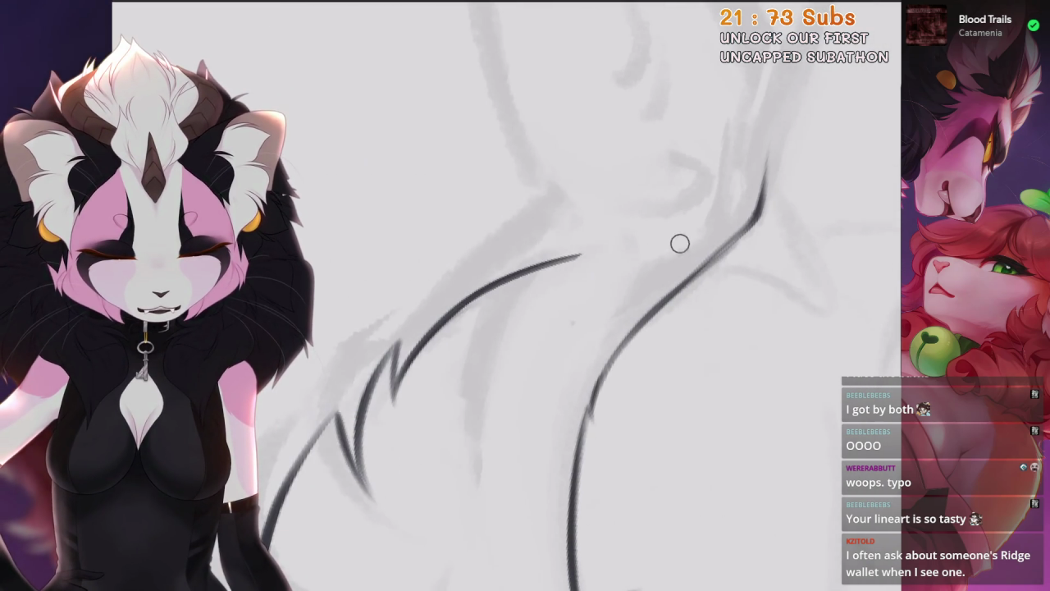
{"action": "key", "text": "ctrl+z"}
Replace the misplaced stroke with a new curved fur line, angling the canvas comfortably
{"action": "scroll", "coordinate": [507, 295], "scroll_direction": "down", "scroll_amount": 1}
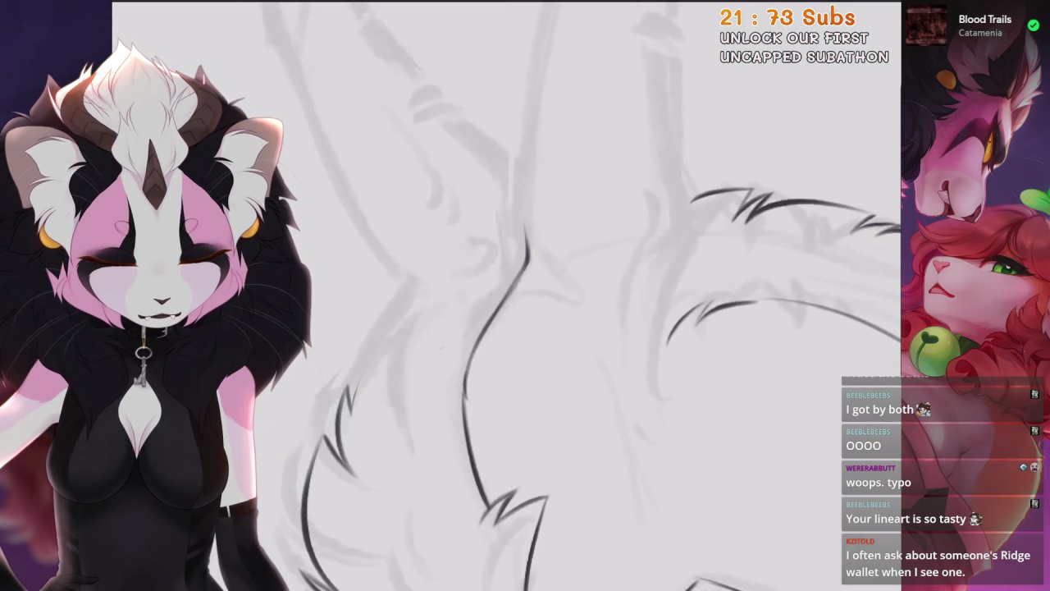
{"action": "scroll", "coordinate": [506, 296], "scroll_direction": "down", "scroll_amount": 1}
{"action": "scroll", "coordinate": [506, 296], "scroll_direction": "down", "scroll_amount": 1}
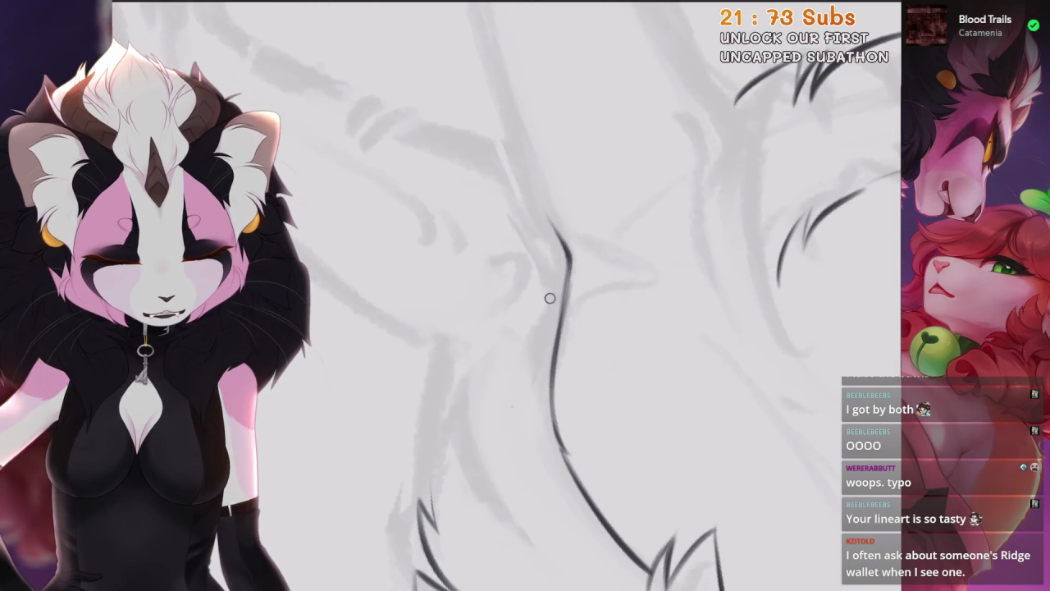
{"action": "key", "text": "ctrl+z"}
{"action": "mouse_move", "coordinate": [545, 236]}
{"action": "left_mouse_down"}
{"action": "mouse_move", "coordinate": [467, 385]}
{"action": "mouse_move", "coordinate": [475, 415]}
{"action": "left_mouse_up"}
{"action": "scroll", "coordinate": [507, 295], "scroll_direction": "down", "scroll_amount": 1}
{"action": "left_click_drag", "start_coordinate": [535, 400], "coordinate": [584, 345]}
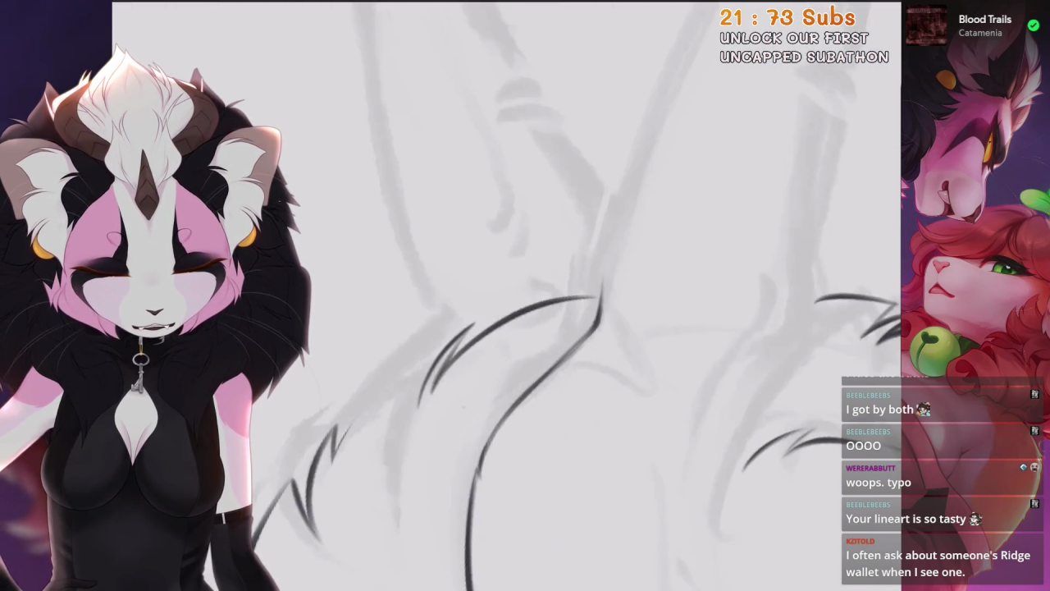
{"action": "left_click_drag", "start_coordinate": [485, 275], "coordinate": [533, 246]}
Ink a long diagonal fur stroke toward the upper right, undoing and redrawing it several times
{"action": "mouse_move", "coordinate": [645, 212]}
{"action": "left_mouse_down"}
{"action": "mouse_move", "coordinate": [509, 414]}
{"action": "mouse_move", "coordinate": [502, 474]}
{"action": "left_mouse_up"}
{"action": "key", "text": "ctrl+z"}
{"action": "key", "text": "ctrl+z"}
{"action": "left_click_drag", "start_coordinate": [404, 343], "coordinate": [584, 220]}
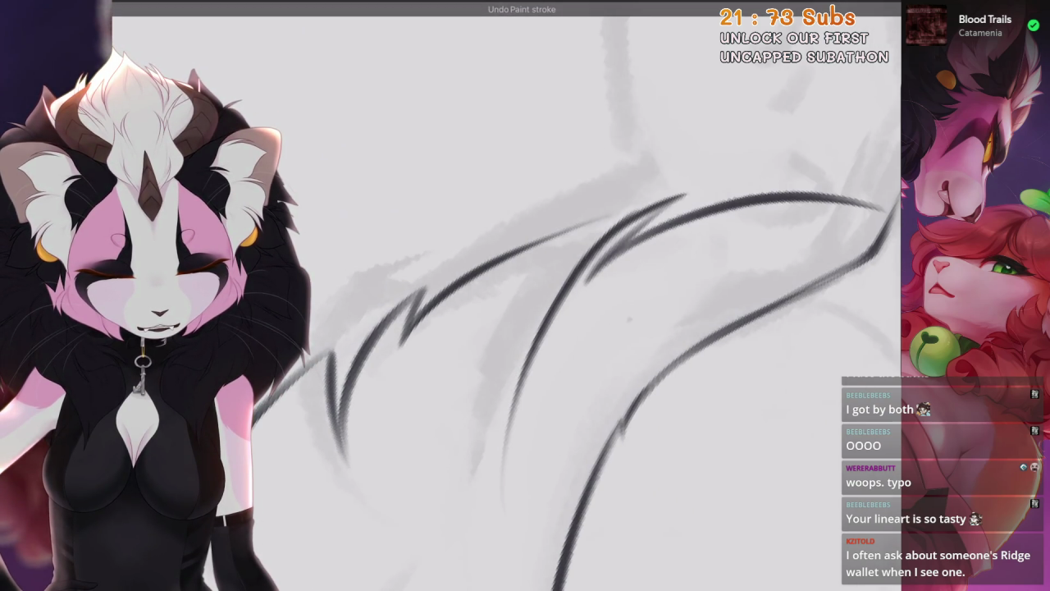
{"action": "key", "text": "ctrl+z"}
{"action": "left_click_drag", "start_coordinate": [401, 345], "coordinate": [584, 220]}
{"action": "key", "text": "ctrl+z"}
{"action": "mouse_move", "coordinate": [401, 344]}
{"action": "left_mouse_down"}
{"action": "mouse_move", "coordinate": [584, 220]}
{"action": "mouse_move", "coordinate": [548, 308]}
{"action": "left_mouse_up"}
{"action": "key", "text": "ctrl+z"}
{"action": "left_click_drag", "start_coordinate": [613, 210], "coordinate": [526, 356]}
Reset the view, try a short fur stroke, then undo both the short and long strokes
{"action": "left_click_drag", "start_coordinate": [574, 328], "coordinate": [533, 370]}
{"action": "key", "text": "5"}
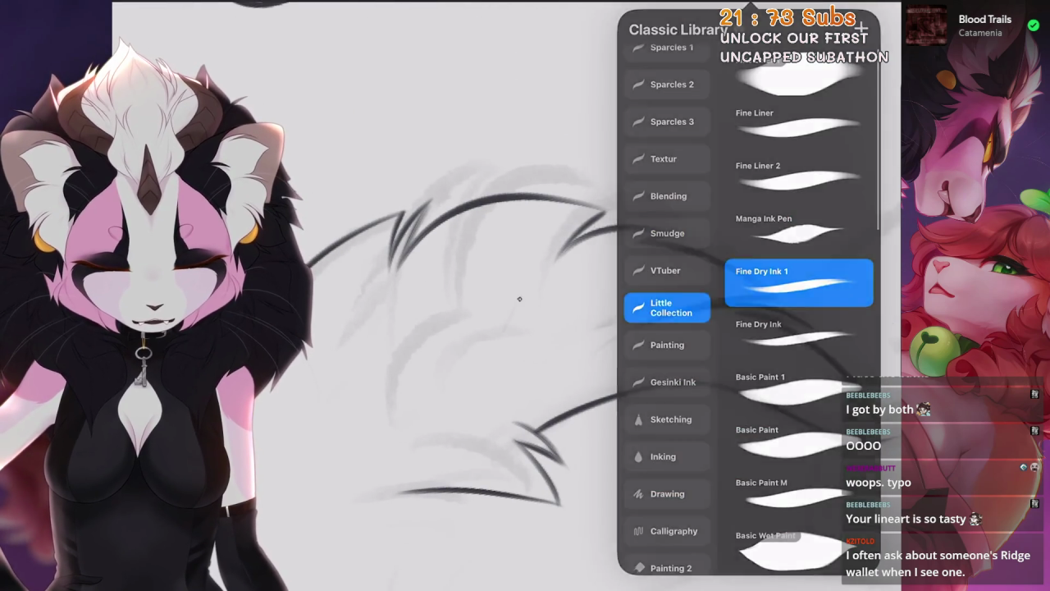
{"action": "left_click_drag", "start_coordinate": [603, 218], "coordinate": [517, 316]}
{"action": "key", "text": "ctrl+z"}
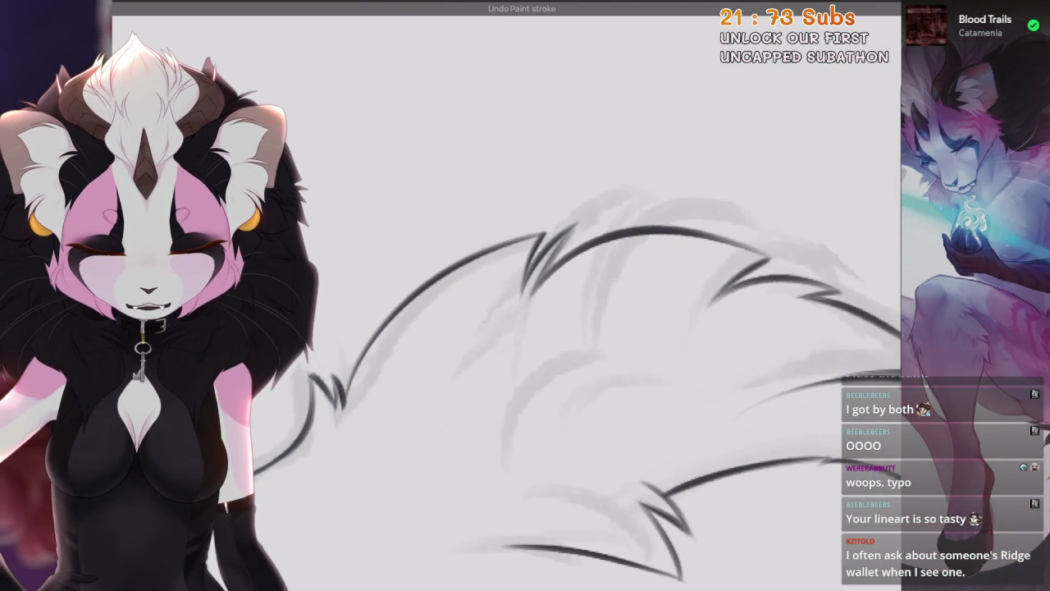
{"action": "left_click_drag", "start_coordinate": [546, 271], "coordinate": [509, 369]}
{"action": "key", "text": "ctrl+z"}
{"action": "key", "text": "5"}
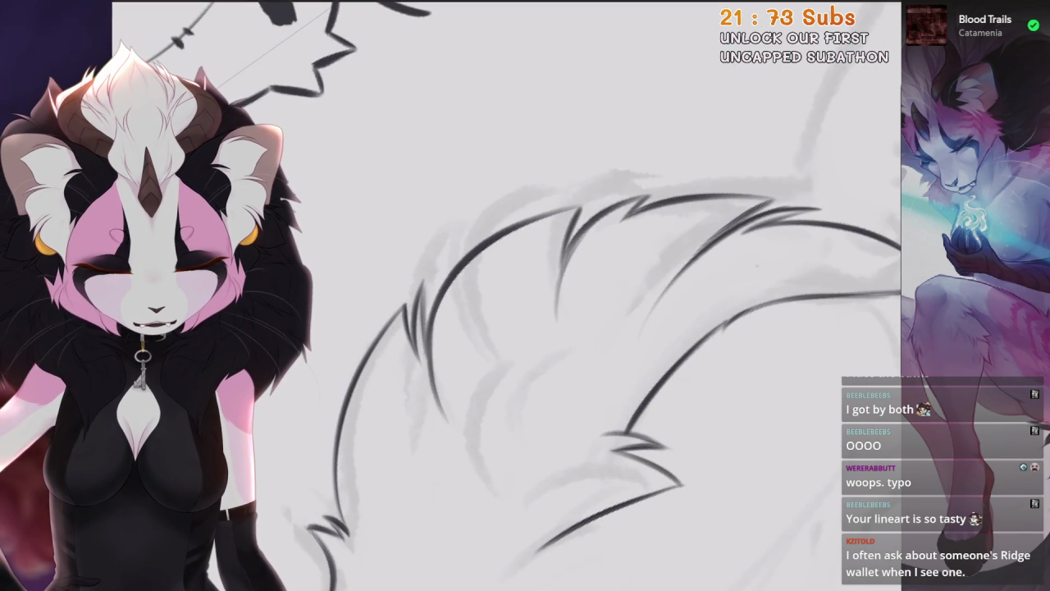
{"action": "key", "text": "ctrl+z"}
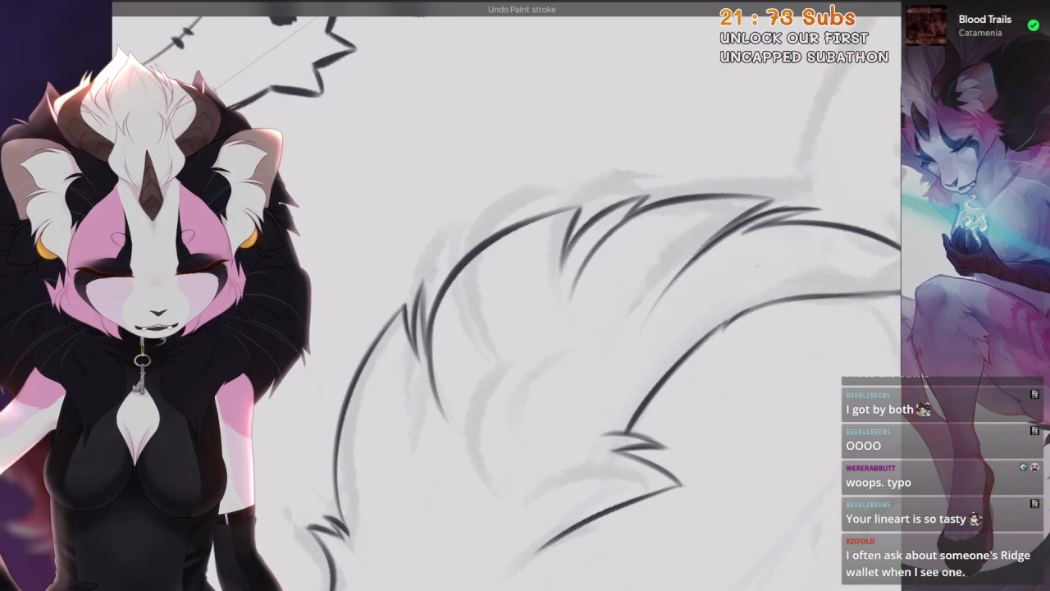
Zoom out to the full sheet with the canvas upright, then zoom in on the dragon's head and mane
{"action": "scroll", "coordinate": [632, 214], "scroll_direction": "down", "scroll_amount": 5}
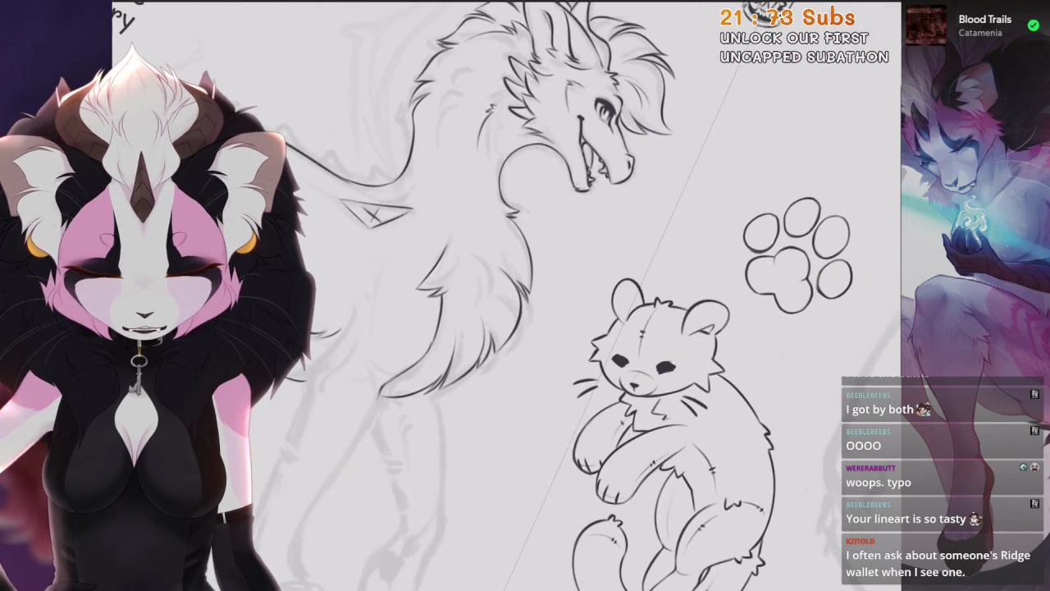
{"action": "scroll", "coordinate": [631, 214], "scroll_direction": "up", "scroll_amount": 3}
{"action": "key", "text": "5"}
{"action": "scroll", "coordinate": [558, 271], "scroll_direction": "up", "scroll_amount": 2}
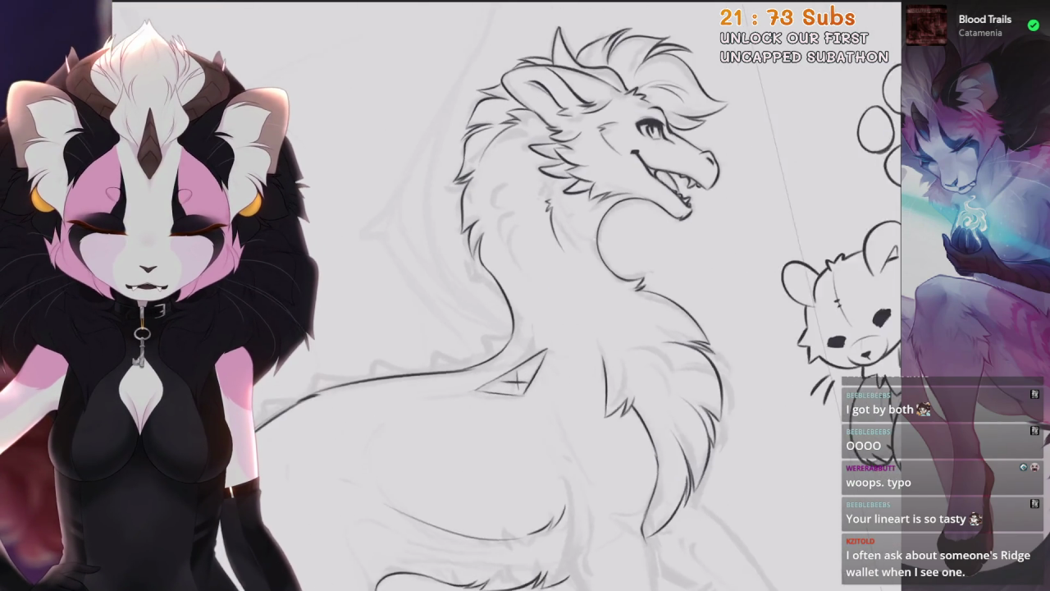
{"action": "scroll", "coordinate": [558, 270], "scroll_direction": "up", "scroll_amount": 4}
{"action": "scroll", "coordinate": [524, 296], "scroll_direction": "down", "scroll_amount": 2}
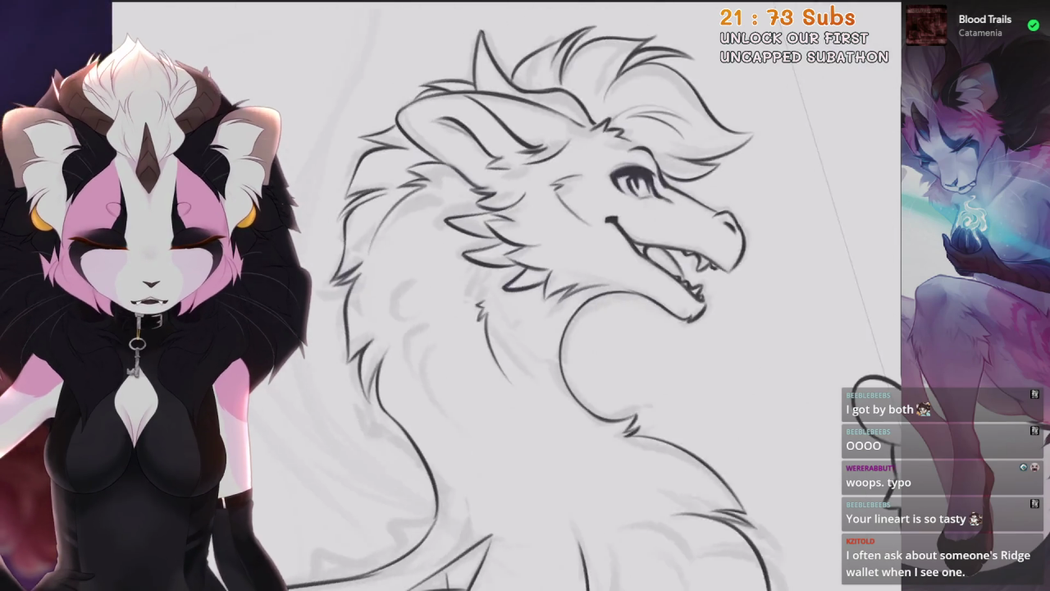
{"action": "scroll", "coordinate": [523, 296], "scroll_direction": "down", "scroll_amount": 3}
{"action": "scroll", "coordinate": [287, 315], "scroll_direction": "up", "scroll_amount": 1}
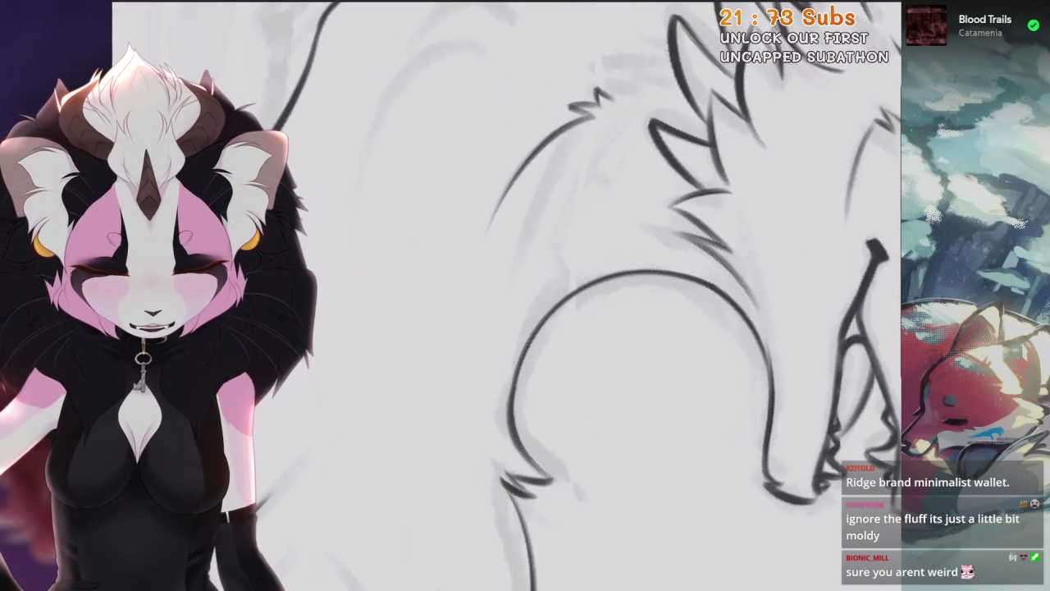
Ink a QuickShape-snapped arc for the jaw and trace ink up the jaw's left curve
{"action": "left_click_drag", "start_coordinate": [506, 385], "coordinate": [515, 443]}
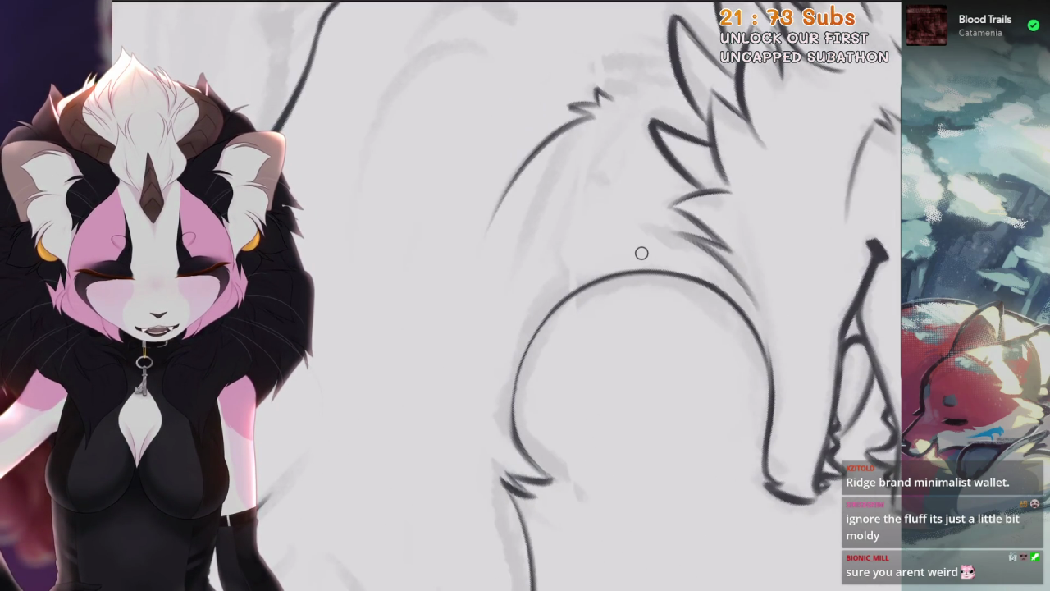
{"action": "left_click_drag", "start_coordinate": [568, 443], "coordinate": [680, 224]}
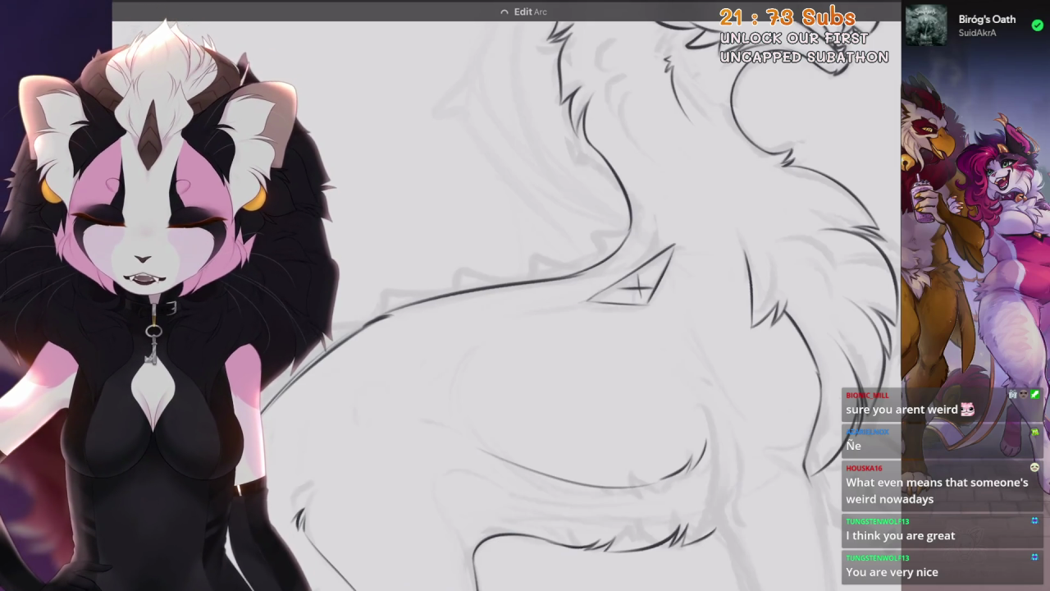
Undo the short neck fur stroke and redraw it at a steeper angle
{"action": "scroll", "coordinate": [506, 304], "scroll_direction": "up", "scroll_amount": 3}
{"action": "key", "text": "ctrl+z"}
{"action": "left_click_drag", "start_coordinate": [475, 302], "coordinate": [428, 356]}
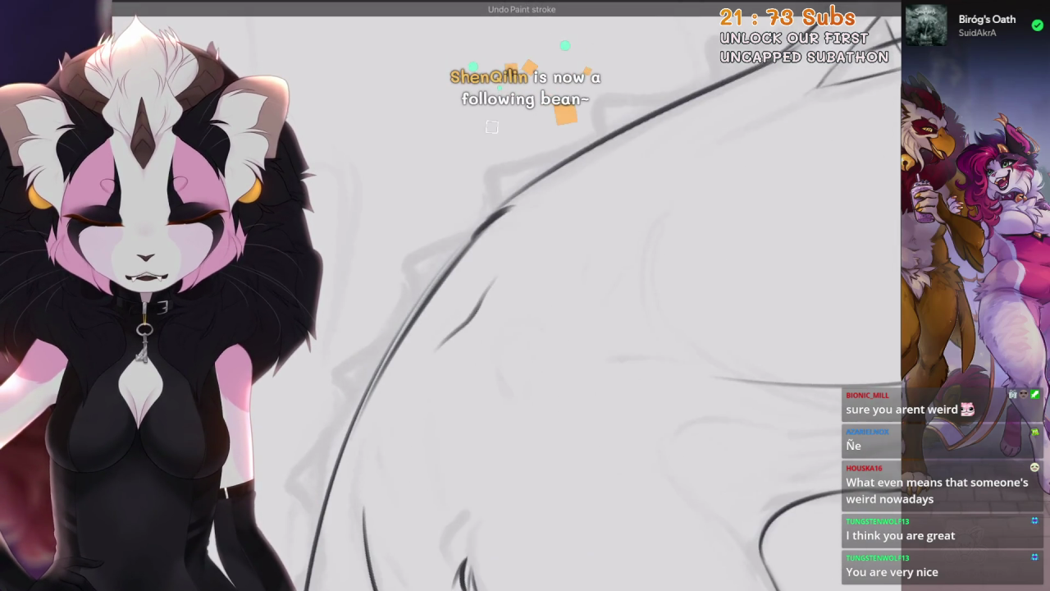
Zoom the view onto the dragon's back and long spade-tipped tail
{"action": "scroll", "coordinate": [525, 296], "scroll_direction": "down", "scroll_amount": 3}
{"action": "scroll", "coordinate": [525, 295], "scroll_direction": "up", "scroll_amount": 3}
{"action": "scroll", "coordinate": [525, 295], "scroll_direction": "down", "scroll_amount": 3}
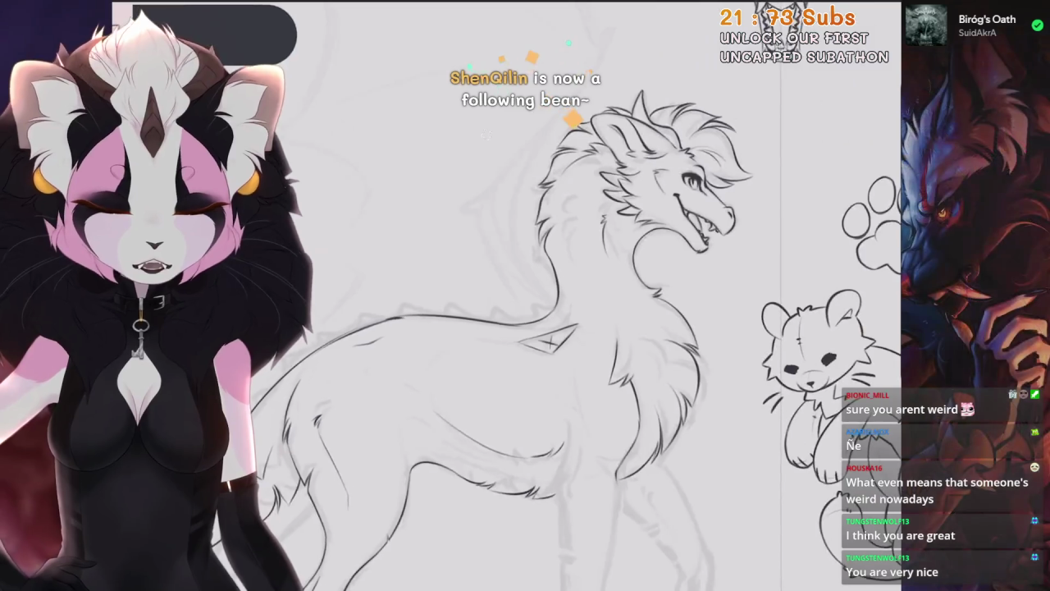
{"action": "scroll", "coordinate": [525, 295], "scroll_direction": "up", "scroll_amount": 2}
{"action": "scroll", "coordinate": [525, 295], "scroll_direction": "up", "scroll_amount": 1}
{"action": "scroll", "coordinate": [525, 295], "scroll_direction": "up", "scroll_amount": 1}
{"action": "scroll", "coordinate": [525, 295], "scroll_direction": "up", "scroll_amount": 1}
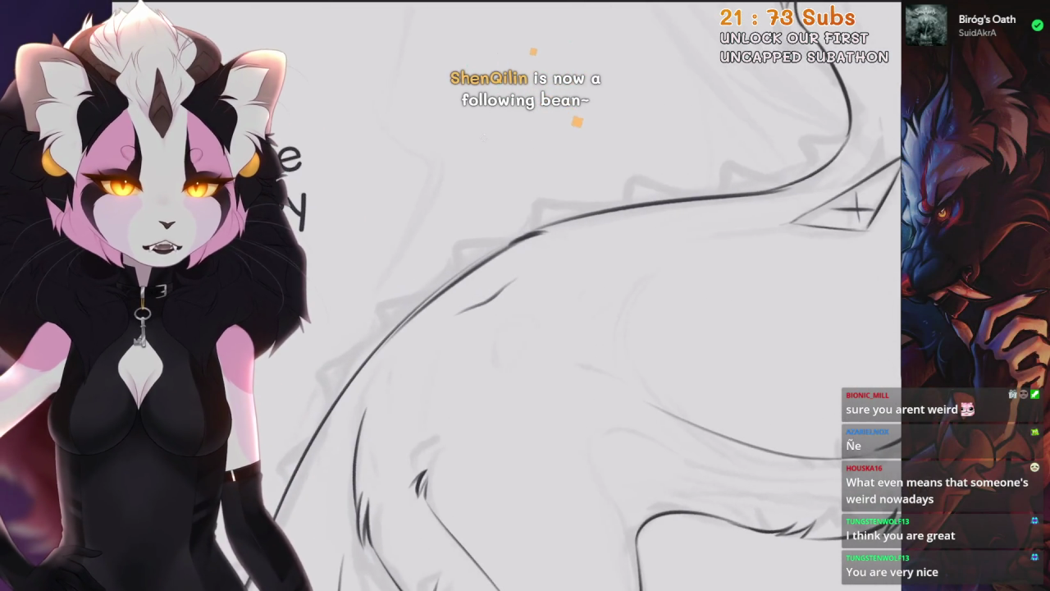
{"action": "scroll", "coordinate": [525, 295], "scroll_direction": "down", "scroll_amount": 1}
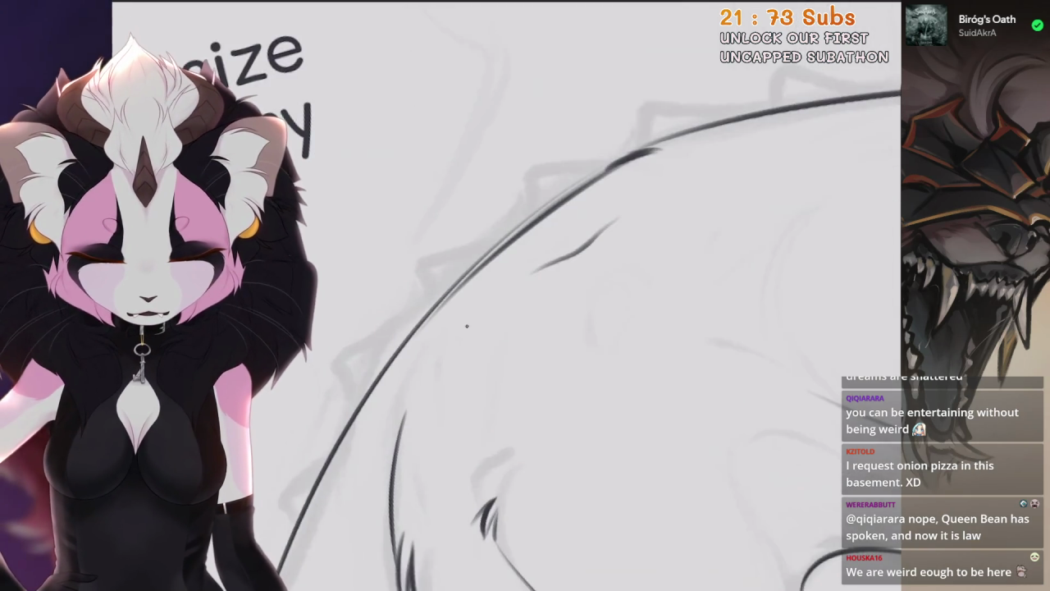
Undo the last unwanted stroke along the dragon's back outline
{"action": "key", "text": "ctrl+z"}
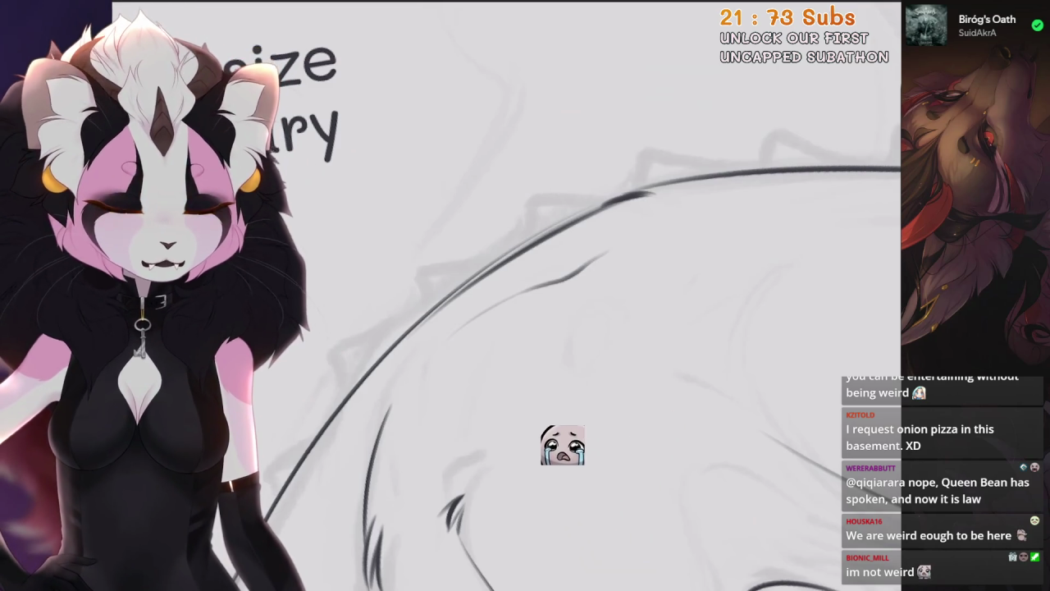
{"action": "key", "text": "ctrl+z"}
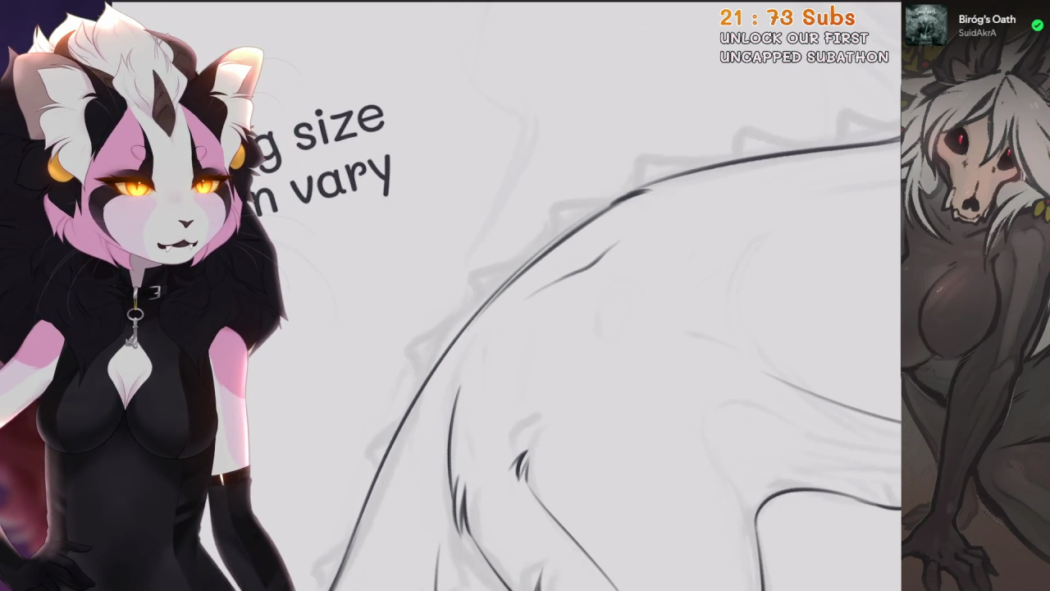
Pick an inking brush from the brush library, then try a dark line along the back and undo it
{"action": "scroll", "coordinate": [314, 412], "scroll_direction": "down", "scroll_amount": 2}
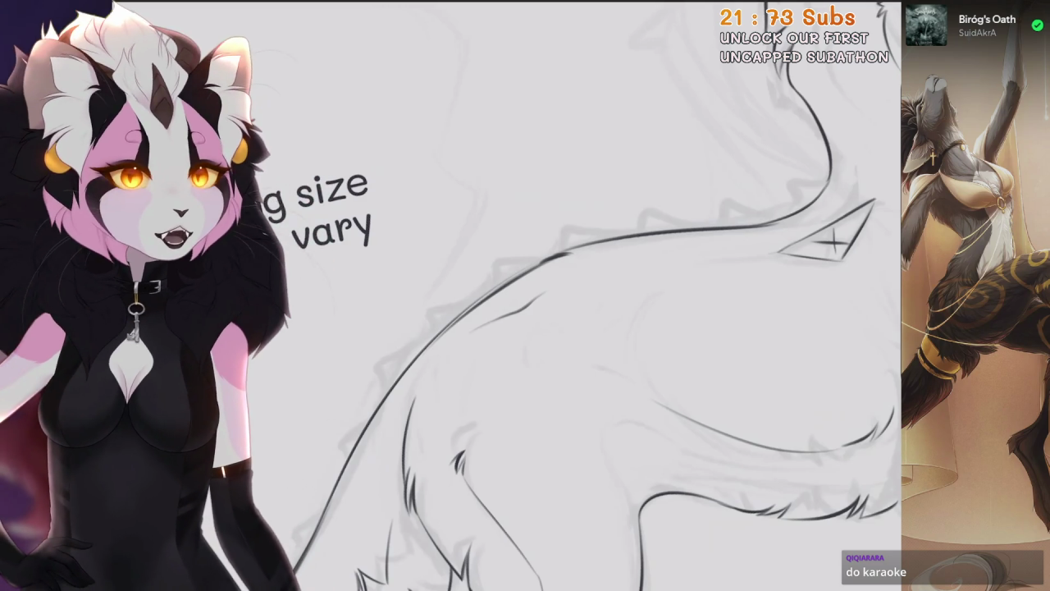
{"action": "left_click", "coordinate": [862, 5]}
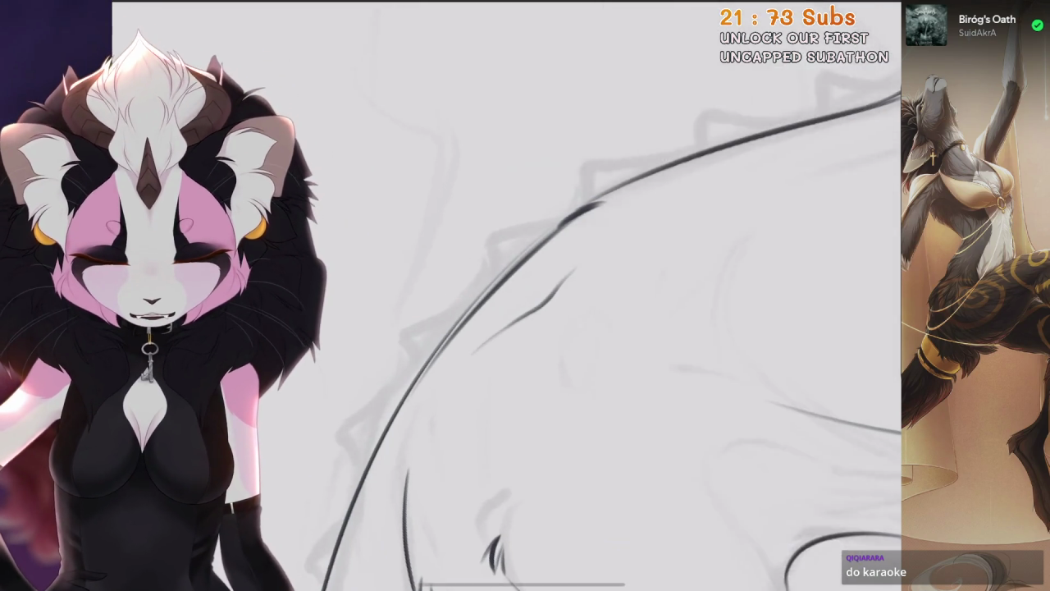
{"action": "key", "text": "ctrl+z"}
{"action": "left_click_drag", "start_coordinate": [525, 295], "coordinate": [574, 193]}
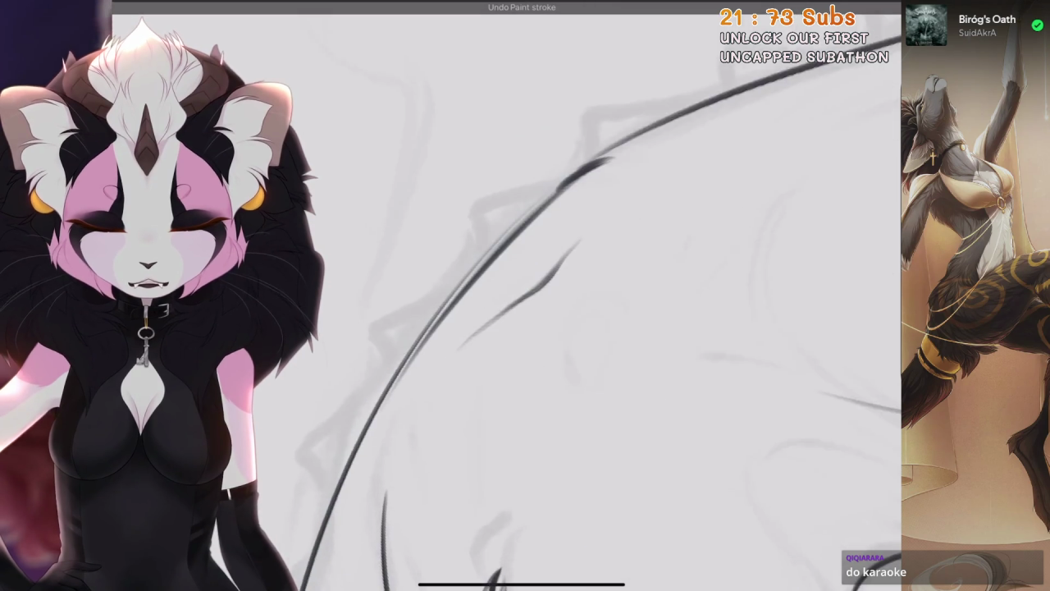
{"action": "left_click", "coordinate": [861, 4]}
{"action": "left_click", "coordinate": [567, 279]}
{"action": "left_click_drag", "start_coordinate": [512, 334], "coordinate": [562, 252]}
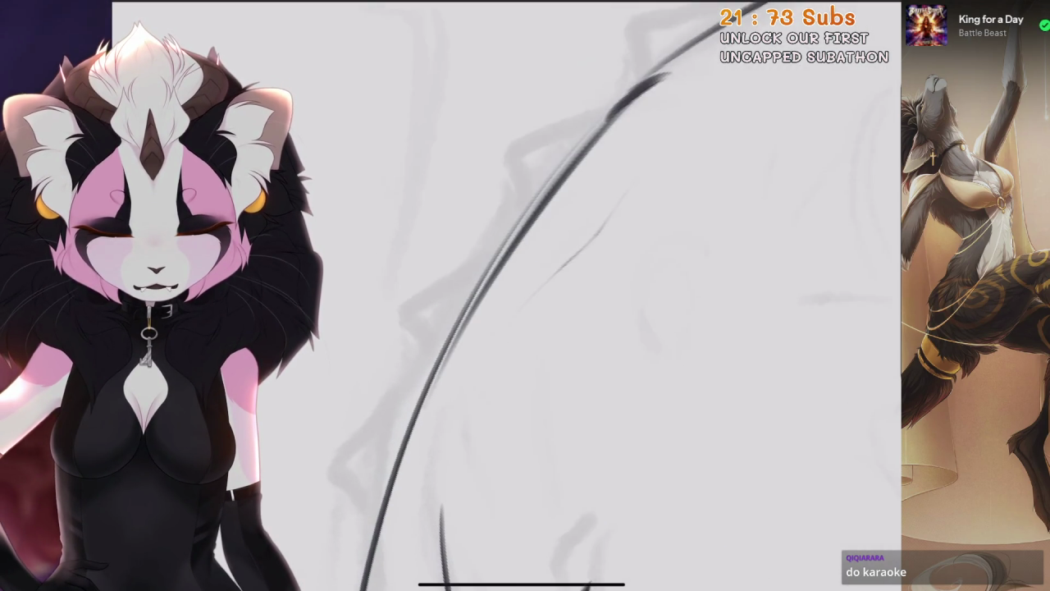
{"action": "mouse_move", "coordinate": [512, 316]}
{"action": "left_mouse_down"}
{"action": "mouse_move", "coordinate": [592, 240]}
{"action": "mouse_move", "coordinate": [630, 184]}
{"action": "left_mouse_up"}
{"action": "key", "text": "ctrl+z"}
Undo several stray small strokes on the back, tilting the view toward the dragon's head
{"action": "scroll", "coordinate": [526, 295], "scroll_direction": "down", "scroll_amount": 5}
{"action": "scroll", "coordinate": [526, 295], "scroll_direction": "up", "scroll_amount": 5}
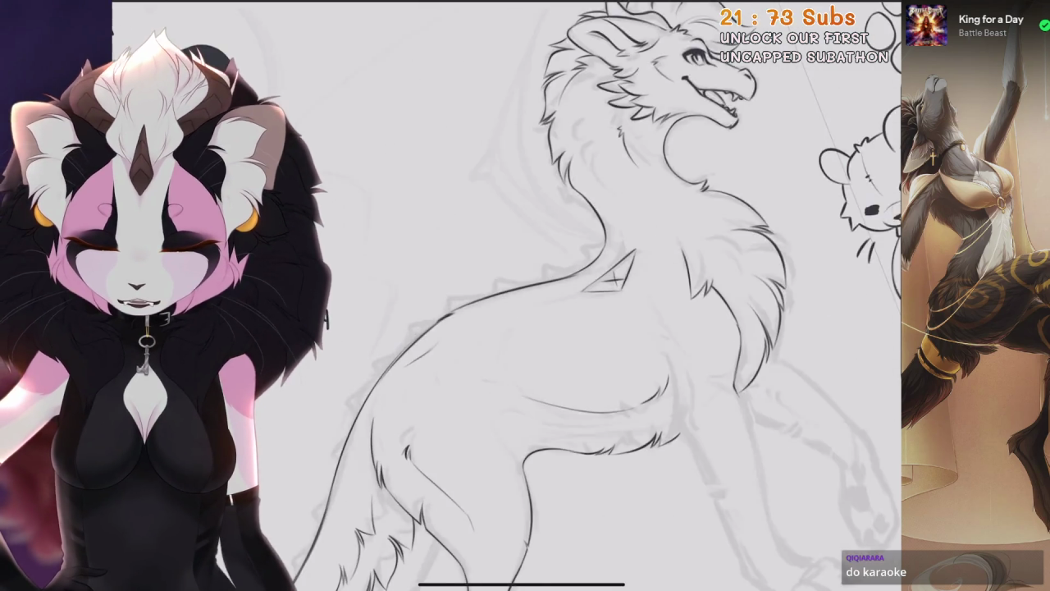
{"action": "scroll", "coordinate": [525, 328], "scroll_direction": "up", "scroll_amount": 2}
{"action": "key", "text": "ctrl+z"}
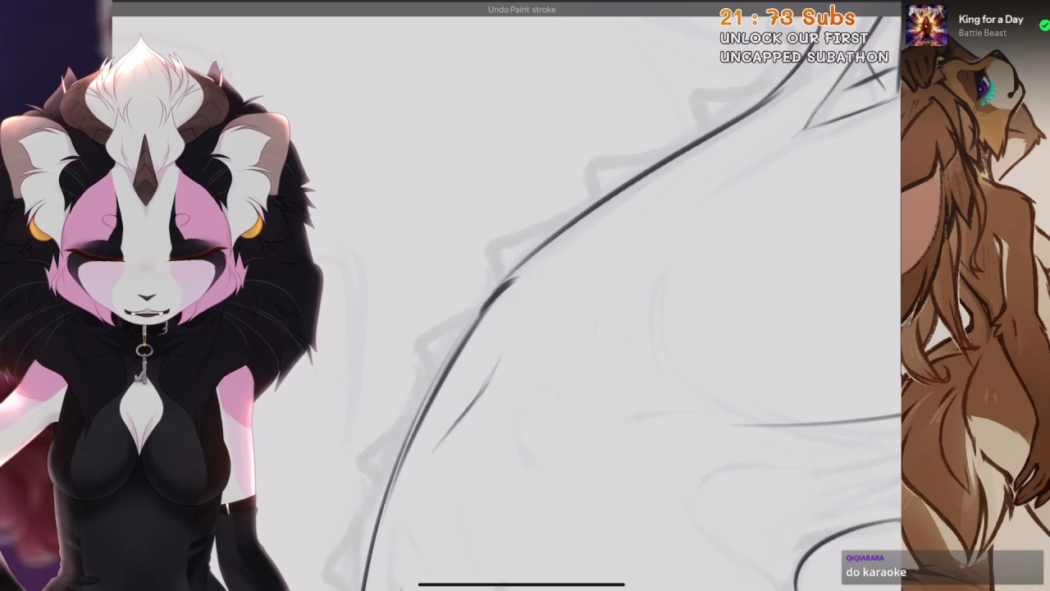
{"action": "key", "text": "ctrl+z"}
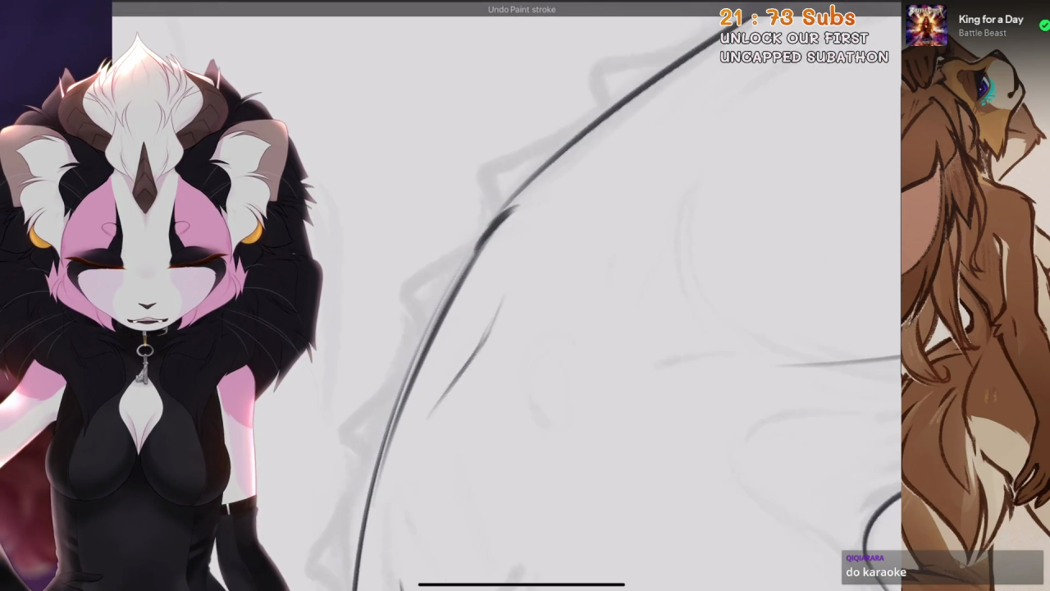
{"action": "scroll", "coordinate": [525, 296], "scroll_direction": "down", "scroll_amount": 5}
{"action": "key", "text": "ctrl+z"}
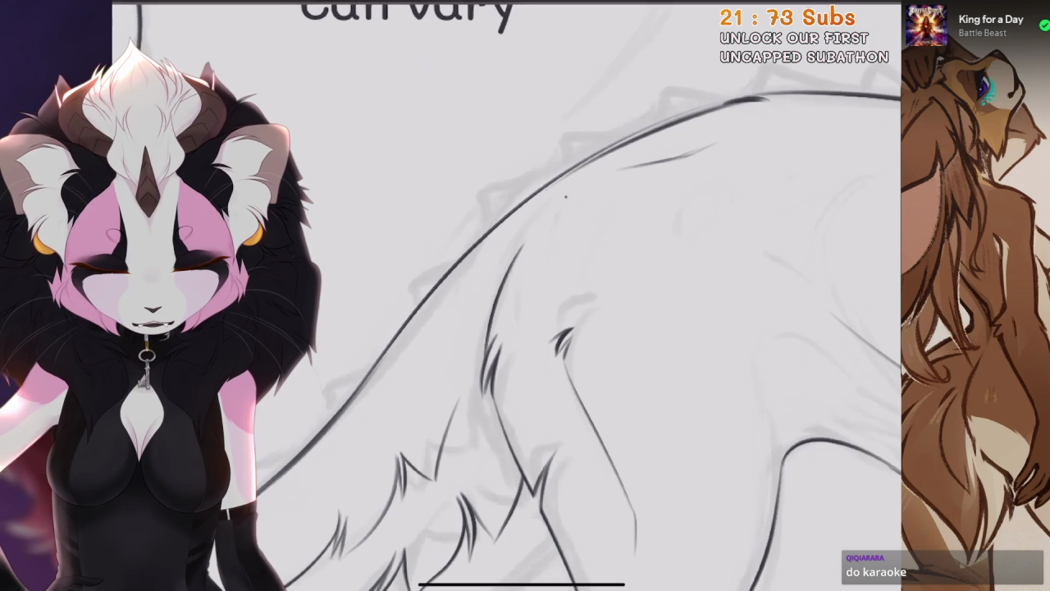
{"action": "left_click_drag", "start_coordinate": [788, 369], "coordinate": [640, 148]}
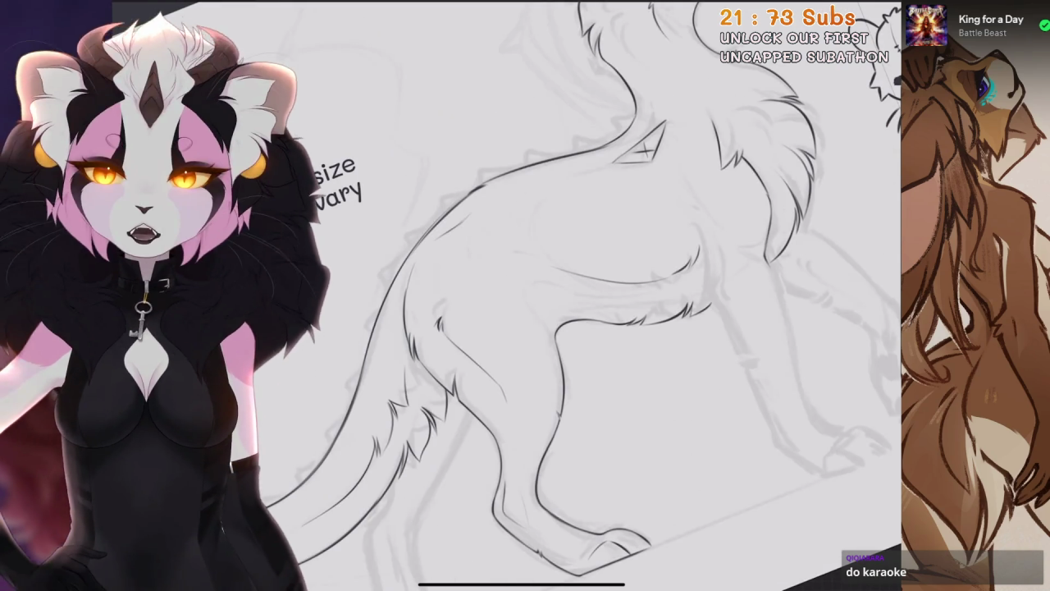
{"action": "left_click_drag", "start_coordinate": [574, 205], "coordinate": [623, 295]}
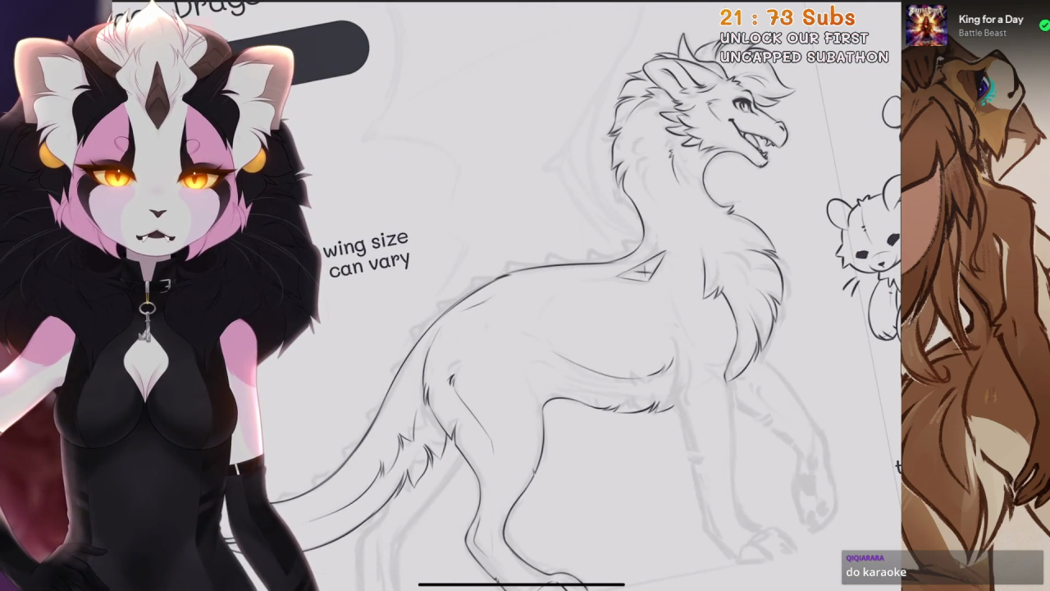
{"action": "scroll", "coordinate": [582, 359], "scroll_direction": "up", "scroll_amount": 5}
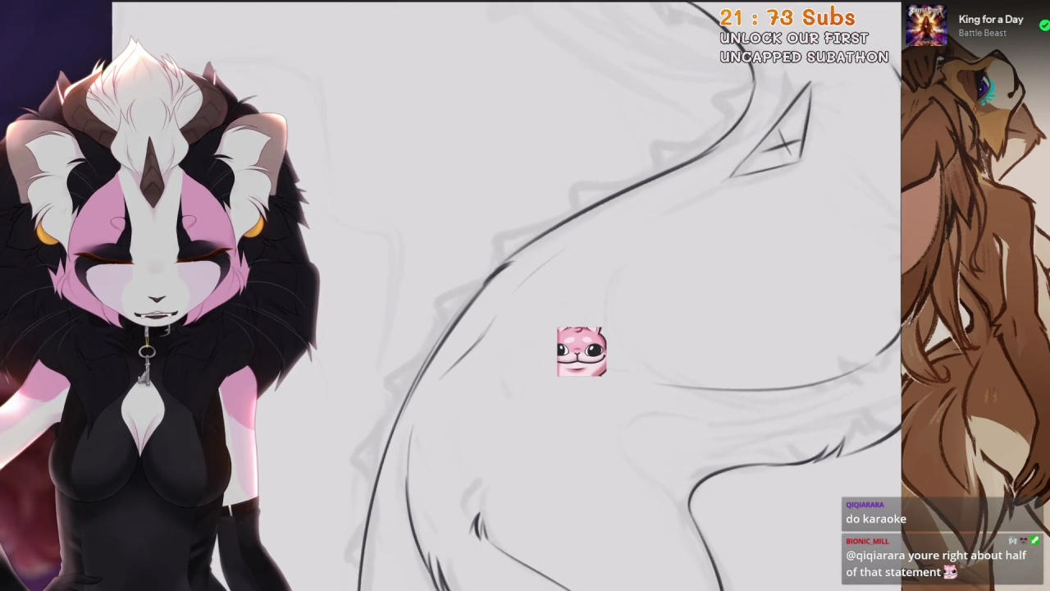
{"action": "key", "text": "ctrl+z"}
{"action": "key", "text": "ctrl+z"}
{"action": "key", "text": "ctrl+z"}
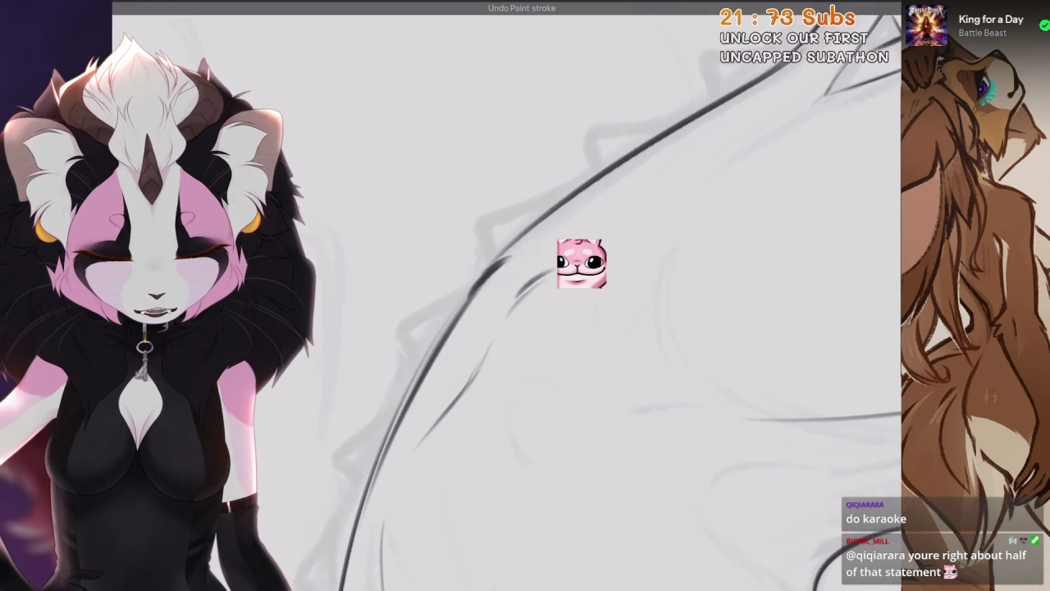
Redraw a short zigzag fur stroke on the back, then undo the last neck stroke
{"action": "left_click_drag", "start_coordinate": [541, 272], "coordinate": [515, 302]}
{"action": "scroll", "coordinate": [595, 240], "scroll_direction": "down", "scroll_amount": 3}
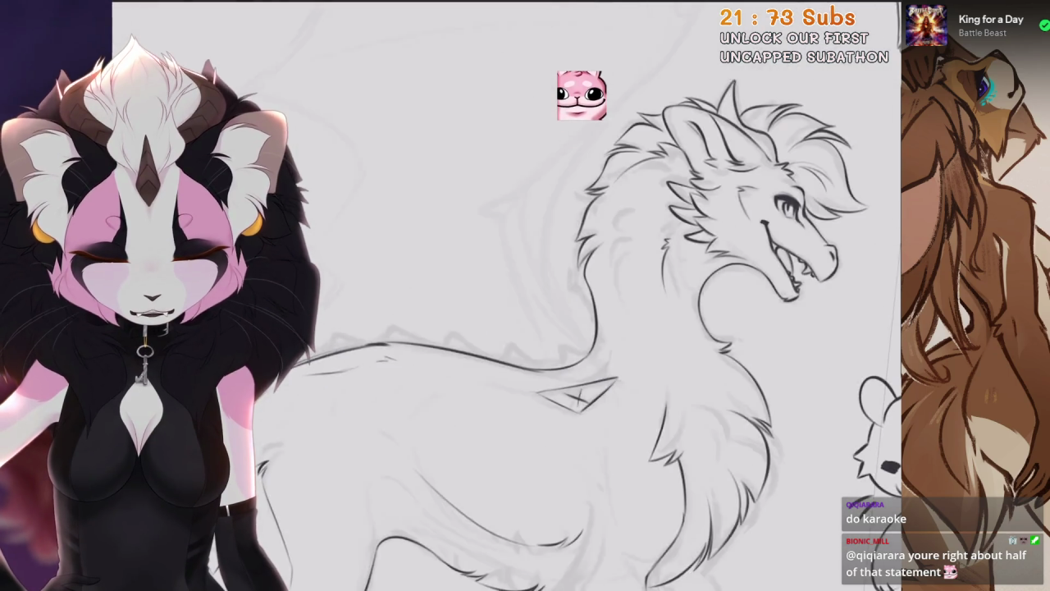
{"action": "scroll", "coordinate": [595, 241], "scroll_direction": "up", "scroll_amount": 3}
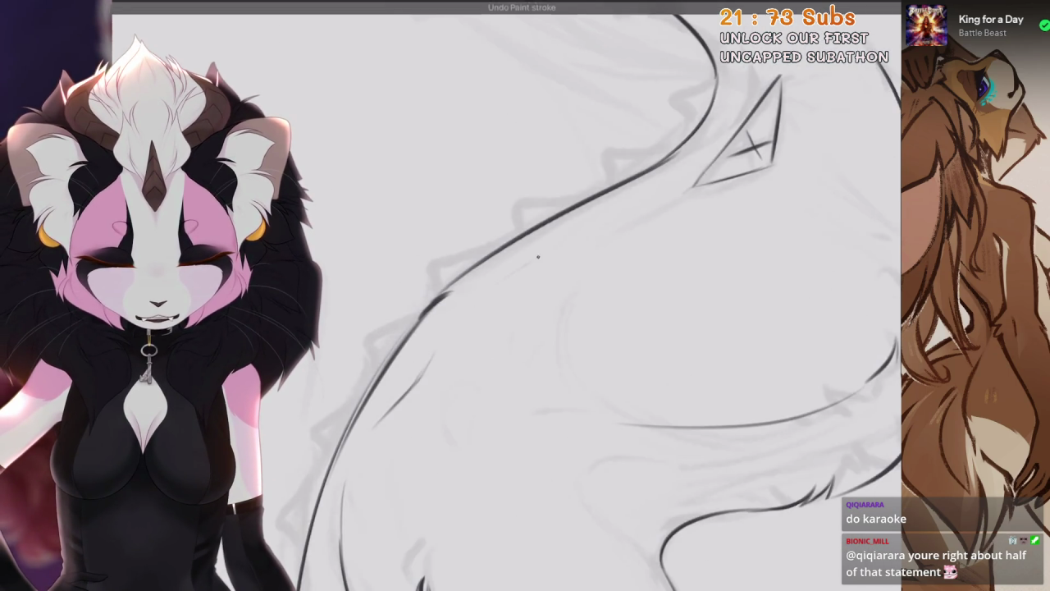
{"action": "scroll", "coordinate": [596, 241], "scroll_direction": "down", "scroll_amount": 3}
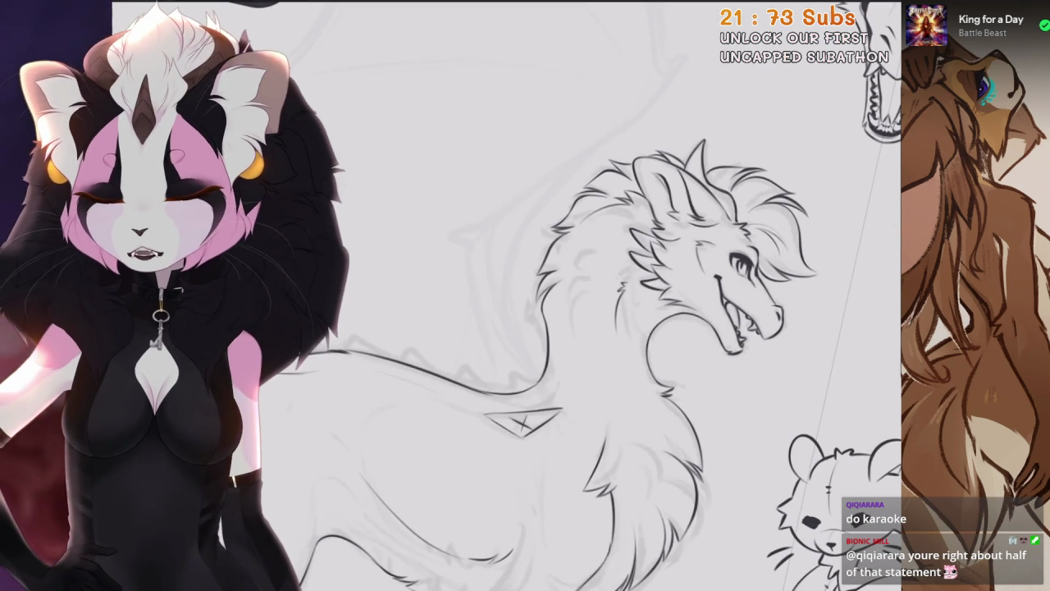
{"action": "scroll", "coordinate": [595, 240], "scroll_direction": "up", "scroll_amount": 3}
{"action": "key", "text": "ctrl+z"}
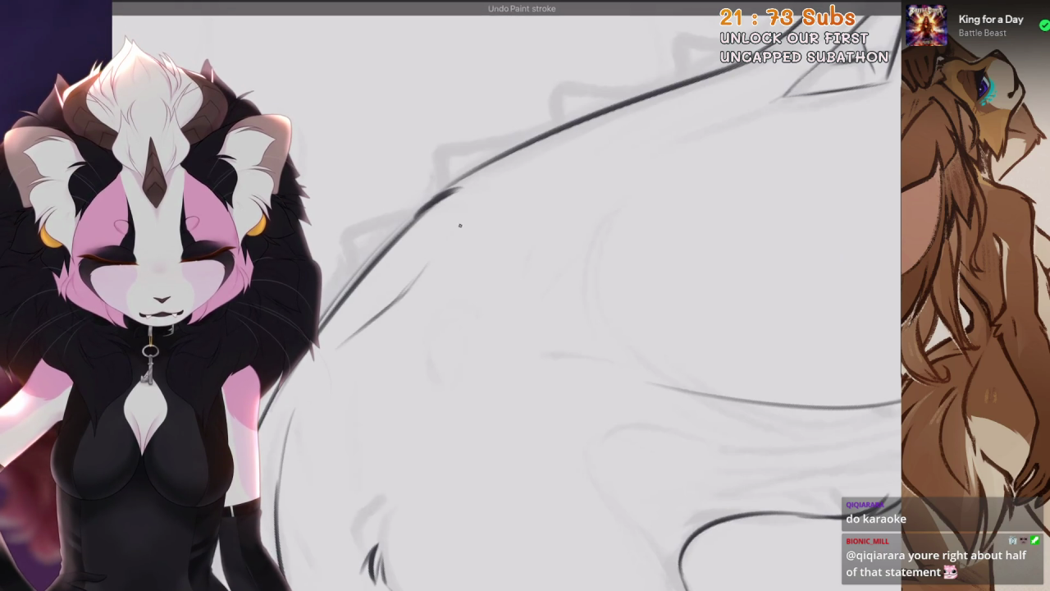
{"action": "scroll", "coordinate": [596, 240], "scroll_direction": "down", "scroll_amount": 3}
{"action": "scroll", "coordinate": [596, 241], "scroll_direction": "down", "scroll_amount": 2}
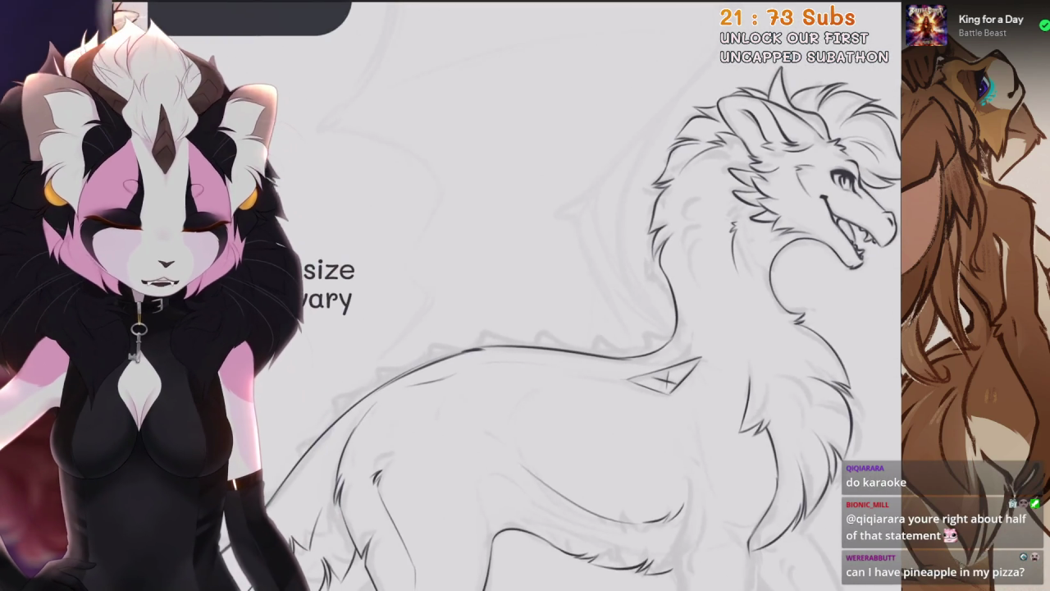
Undo and restore strokes by the fur notch near the X mark, trimming off the stroke tail
{"action": "scroll", "coordinate": [666, 378], "scroll_direction": "up", "scroll_amount": 5}
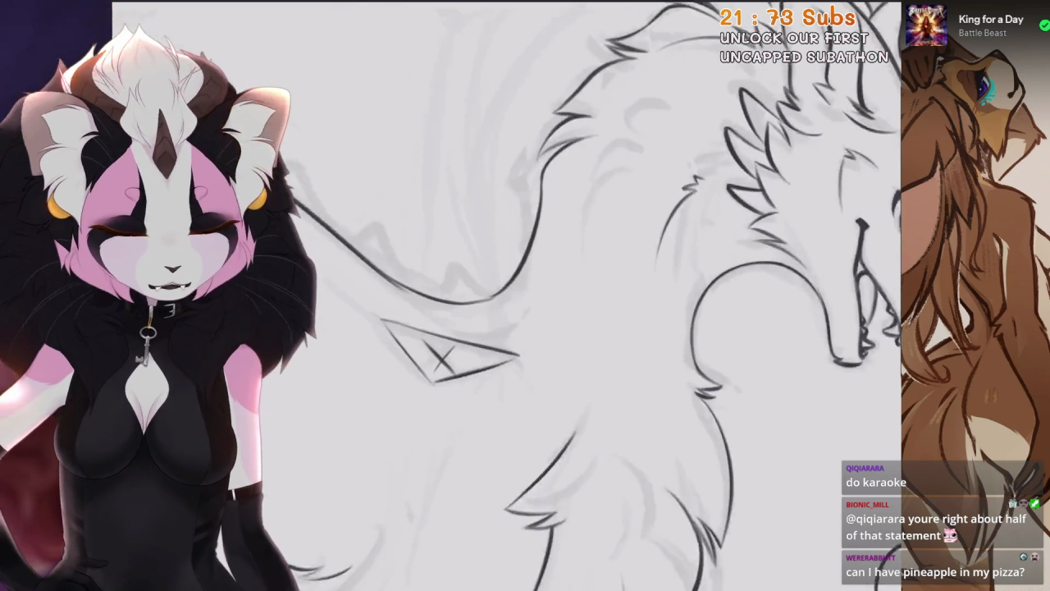
{"action": "key", "text": "ctrl+z"}
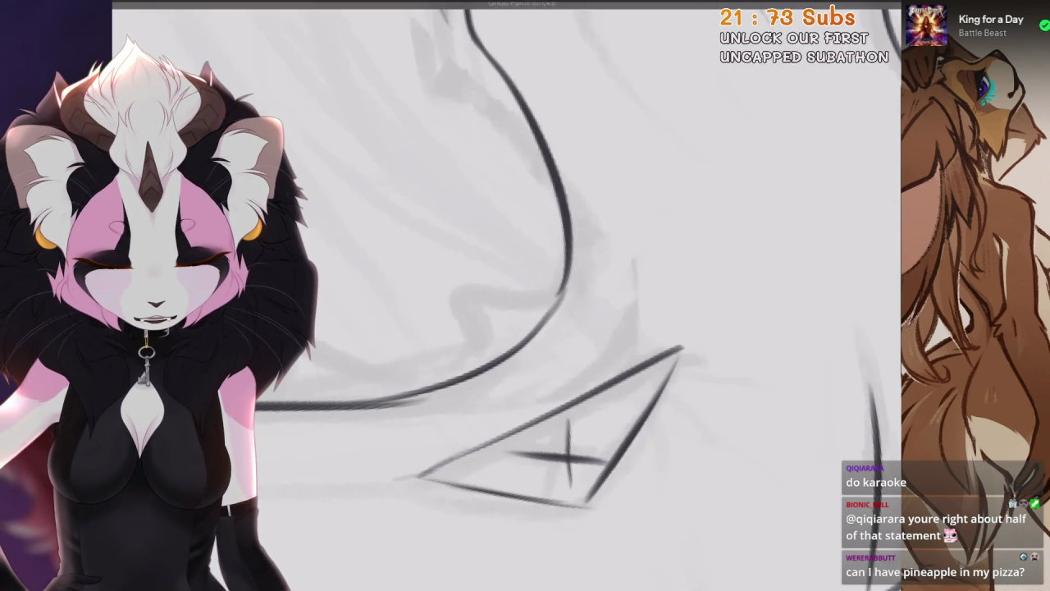
{"action": "left_click_drag", "start_coordinate": [570, 259], "coordinate": [591, 309]}
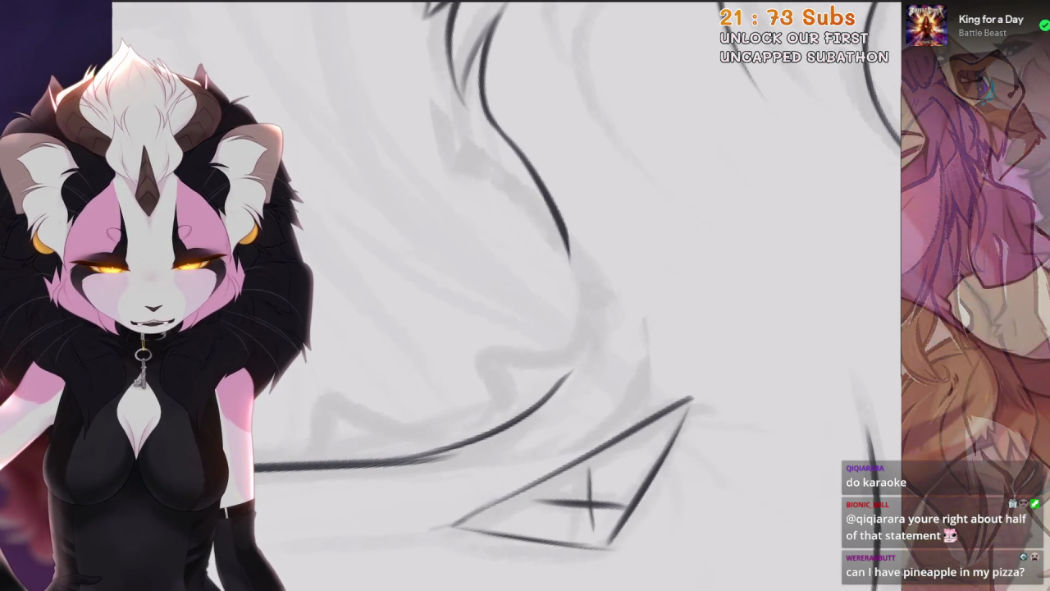
{"action": "key", "text": "ctrl+shift+z"}
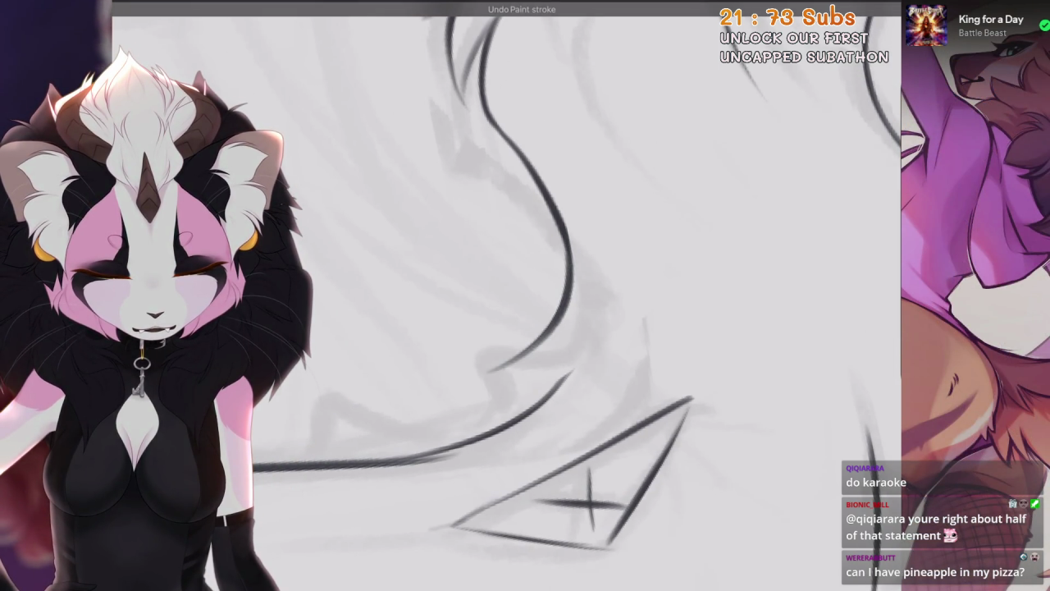
{"action": "left_click_drag", "start_coordinate": [570, 296], "coordinate": [525, 271]}
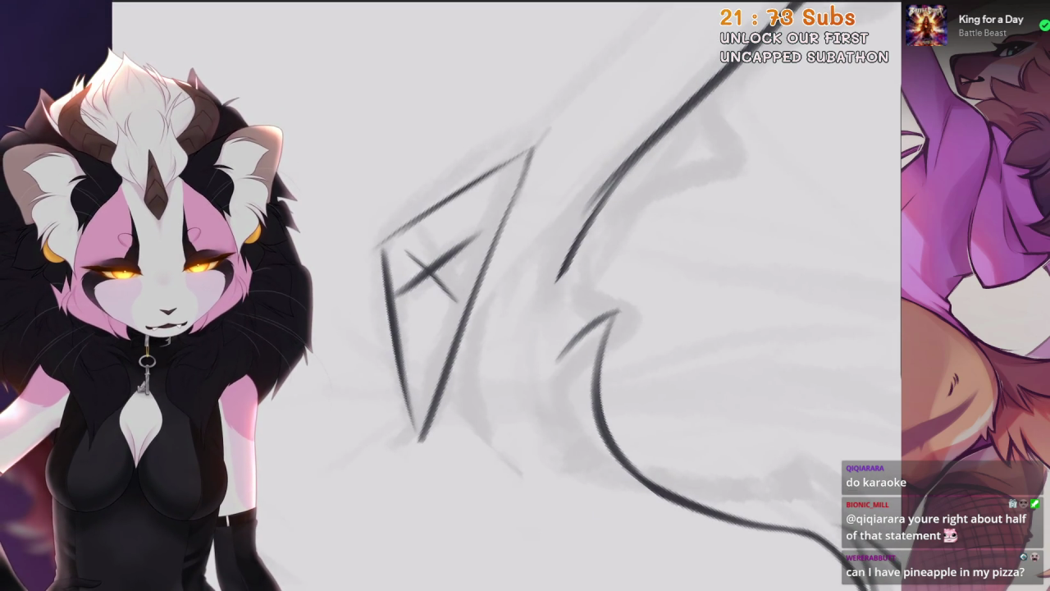
{"action": "key", "text": "ctrl+shift+z"}
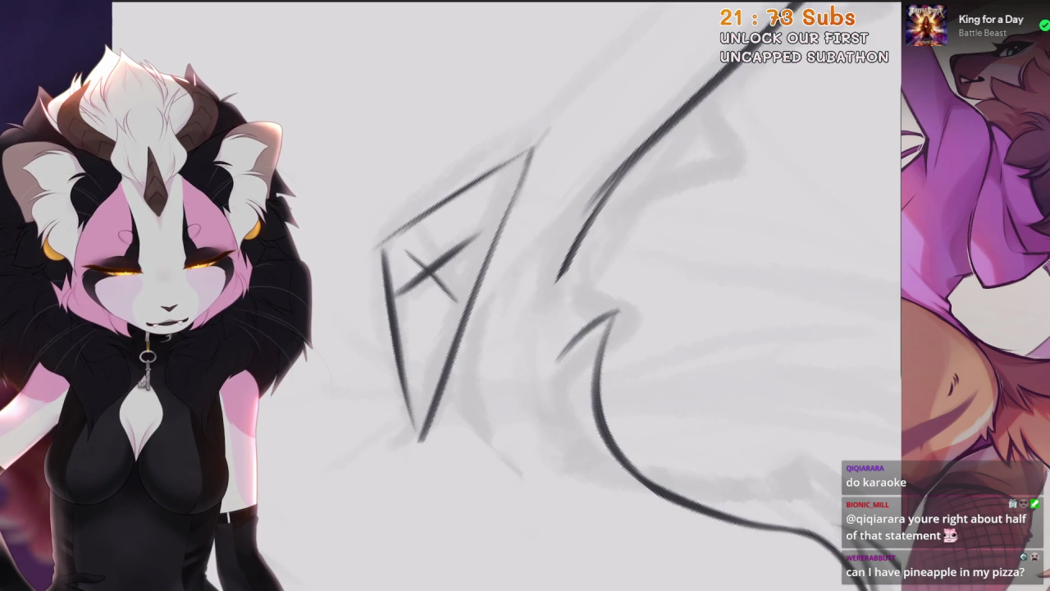
{"action": "key", "text": "ctrl+z"}
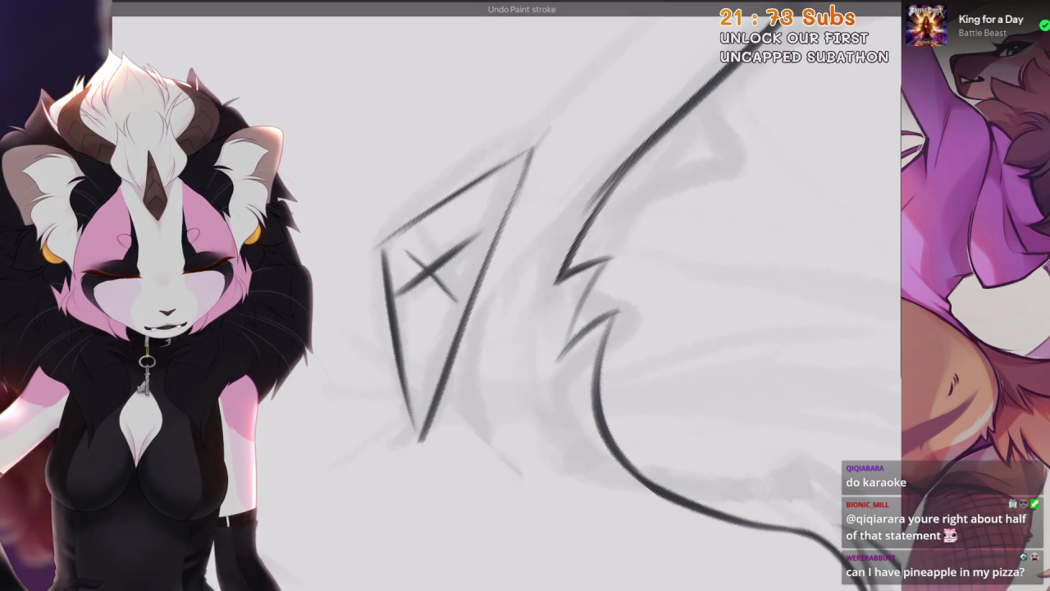
Undo the recent upper back-curve strokes and ink a smooth arc from the fur notch down the back
{"action": "key", "text": "minus"}
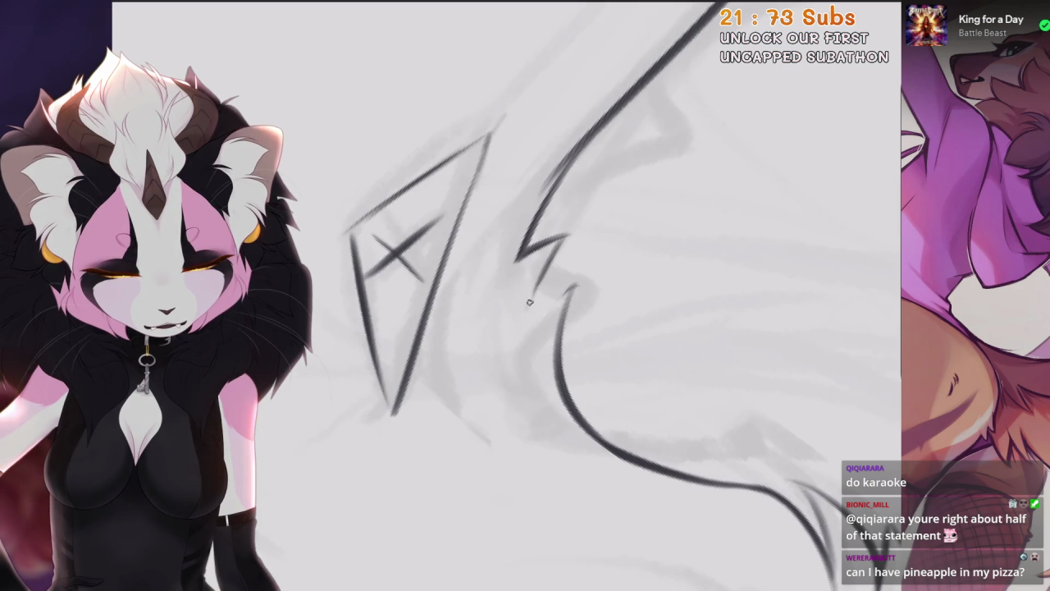
{"action": "key", "text": "ctrl+z"}
{"action": "key", "text": "plus"}
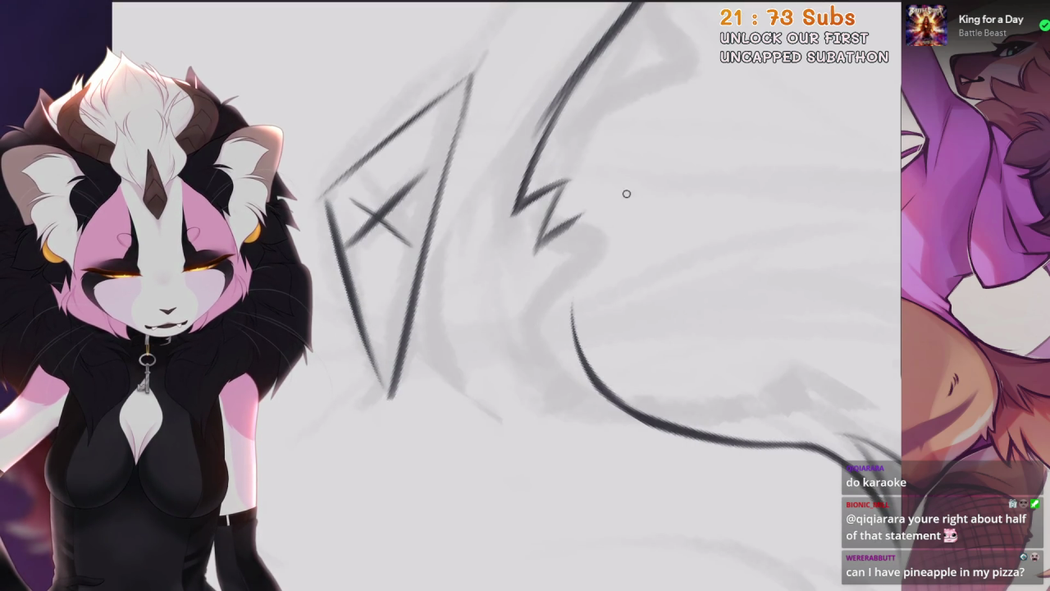
{"action": "key", "text": "ctrl+z"}
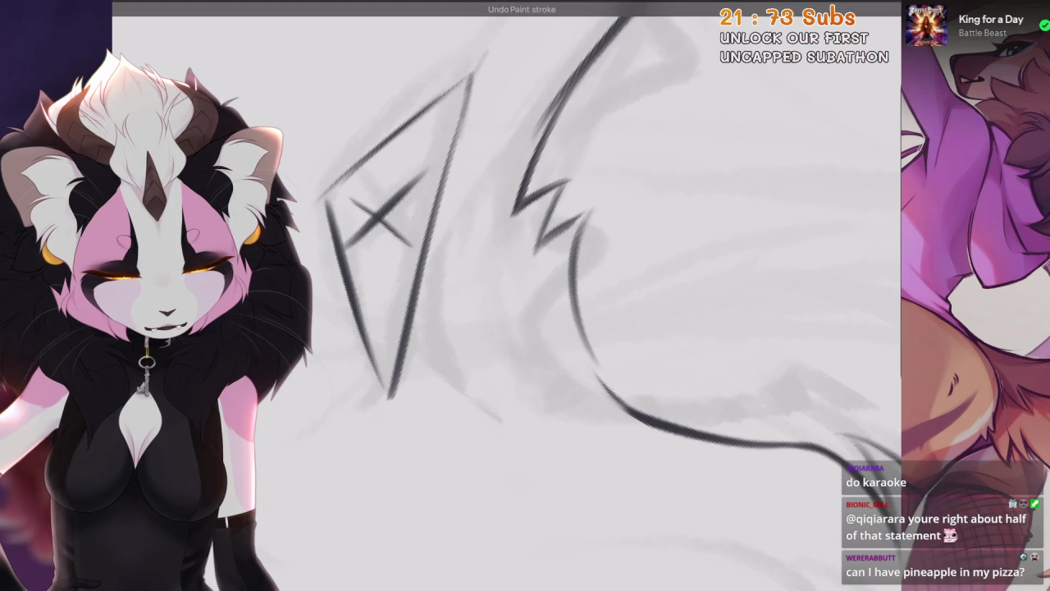
{"action": "key", "text": "6"}
{"action": "key", "text": "ctrl+z"}
{"action": "left_click_drag", "start_coordinate": [579, 237], "coordinate": [570, 434]}
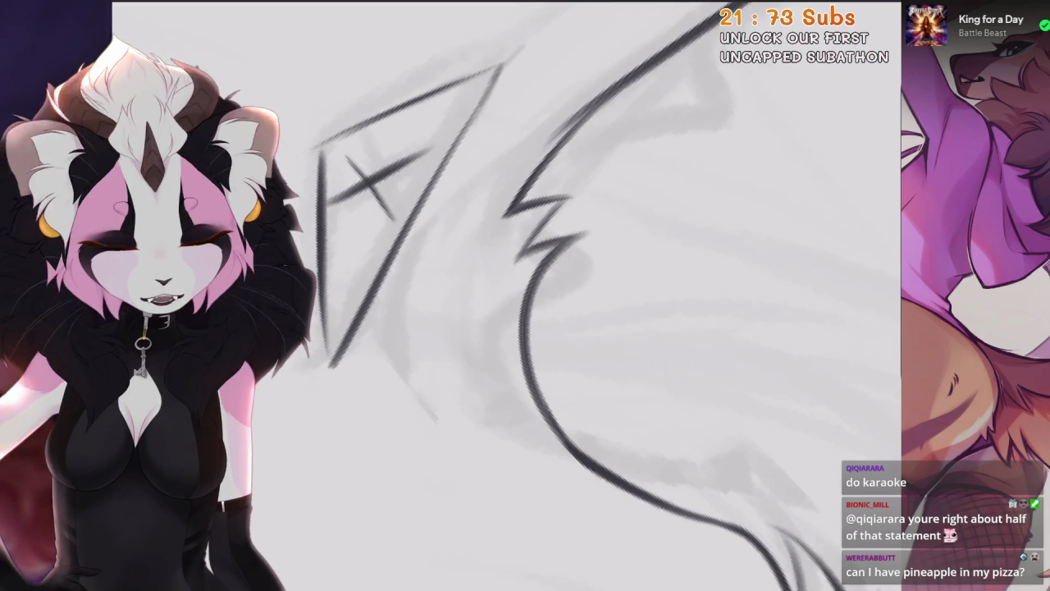
{"action": "left_click_drag", "start_coordinate": [542, 213], "coordinate": [427, 279]}
{"action": "scroll", "coordinate": [525, 295], "scroll_direction": "down", "scroll_amount": 5}
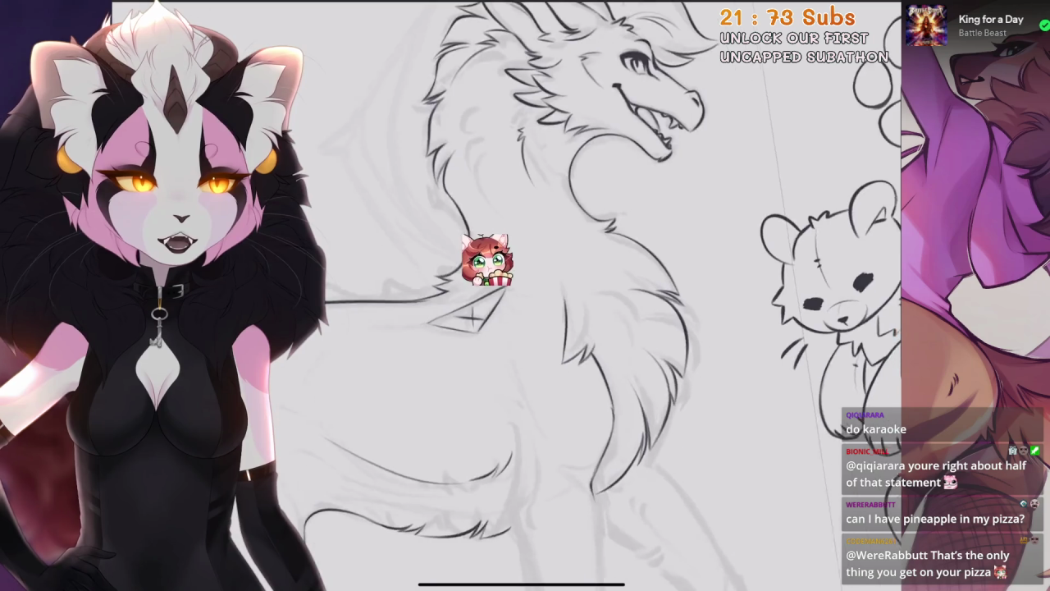
Zoom in, try a curved stroke near the dragon's head, then undo it
{"action": "scroll", "coordinate": [525, 295], "scroll_direction": "down", "scroll_amount": 5}
{"action": "scroll", "coordinate": [574, 247], "scroll_direction": "up", "scroll_amount": 3}
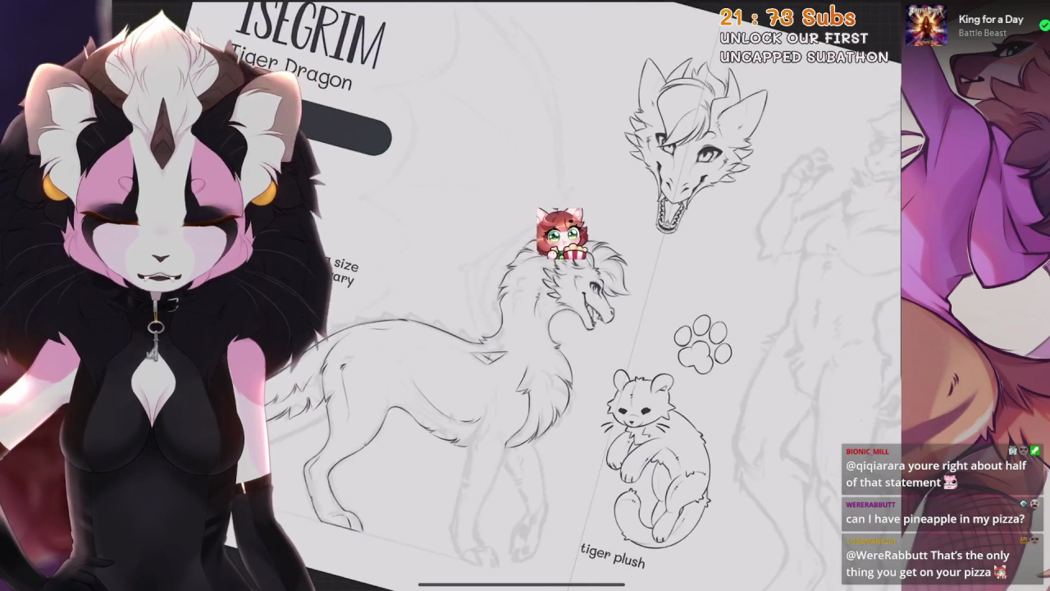
{"action": "scroll", "coordinate": [575, 246], "scroll_direction": "up", "scroll_amount": 3}
{"action": "scroll", "coordinate": [574, 246], "scroll_direction": "up", "scroll_amount": 3}
{"action": "scroll", "coordinate": [575, 247], "scroll_direction": "up", "scroll_amount": 3}
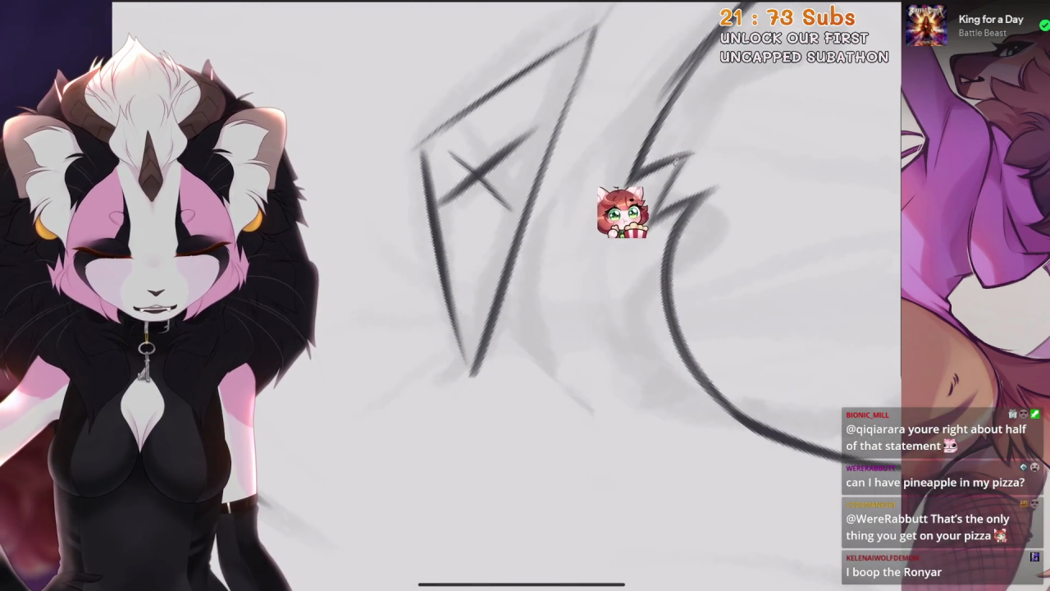
{"action": "left_click_drag", "start_coordinate": [656, 160], "coordinate": [543, 337]}
{"action": "key", "text": "ctrl+z"}
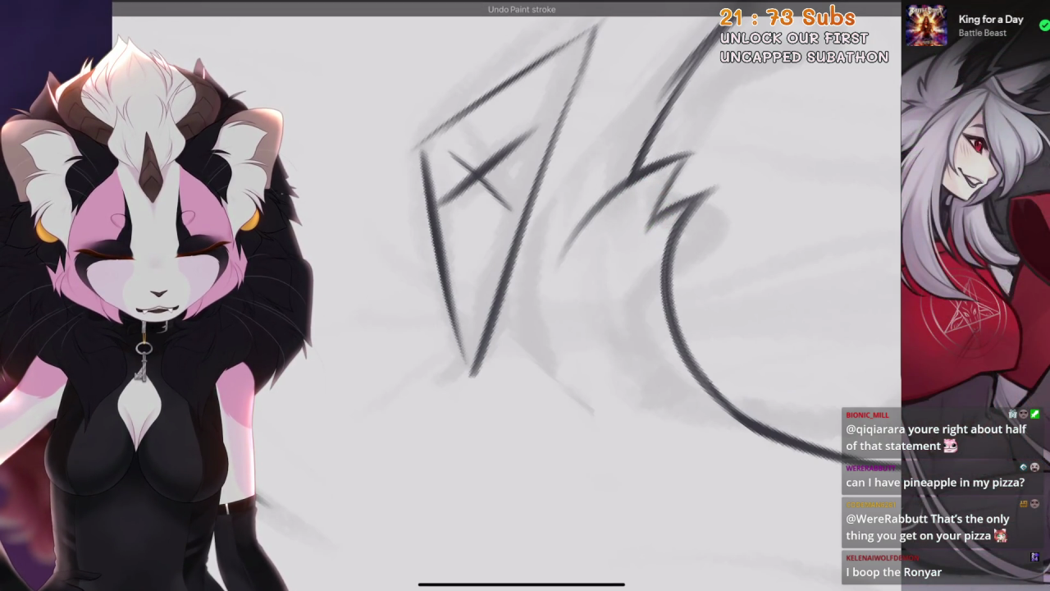
Zoom around the head and neck and undo the remaining trial paint stroke
{"action": "scroll", "coordinate": [575, 296], "scroll_direction": "down", "scroll_amount": 3}
{"action": "scroll", "coordinate": [575, 295], "scroll_direction": "down", "scroll_amount": 3}
{"action": "scroll", "coordinate": [574, 295], "scroll_direction": "down", "scroll_amount": 1}
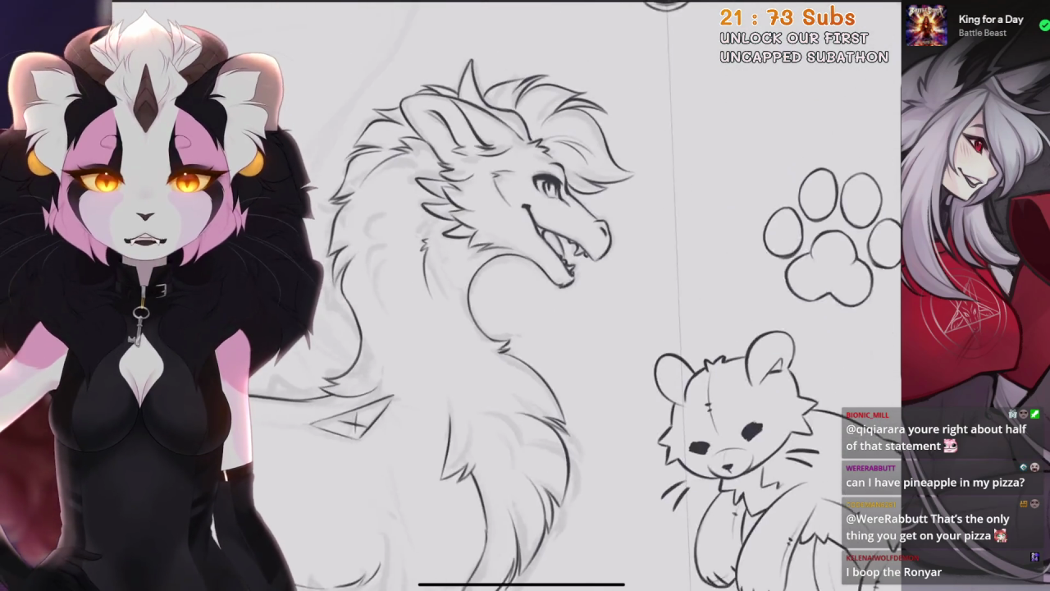
{"action": "scroll", "coordinate": [525, 295], "scroll_direction": "up", "scroll_amount": 1}
{"action": "scroll", "coordinate": [525, 295], "scroll_direction": "up", "scroll_amount": 1}
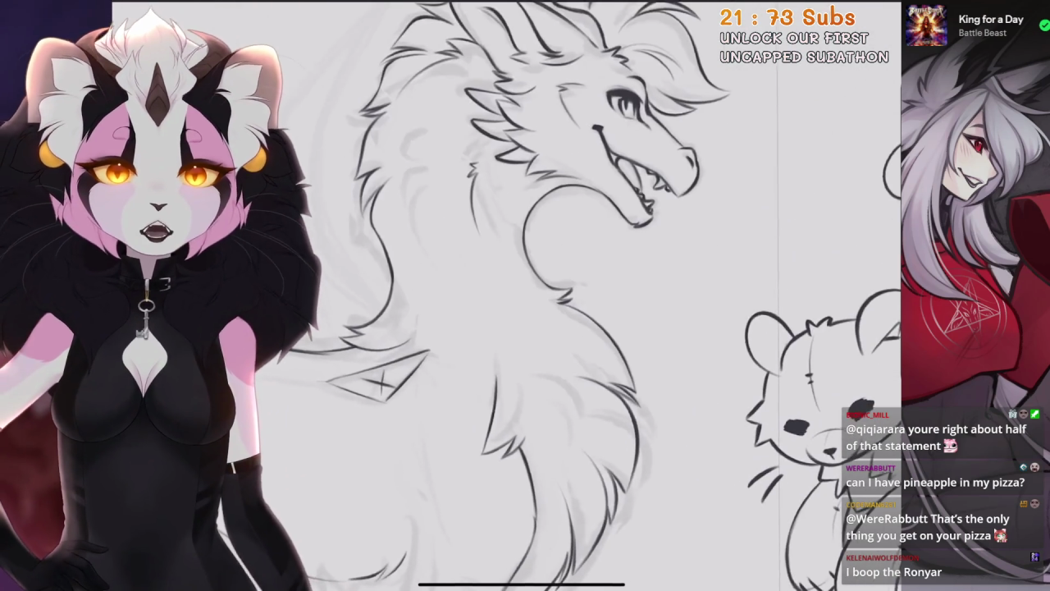
{"action": "scroll", "coordinate": [525, 296], "scroll_direction": "down", "scroll_amount": 1}
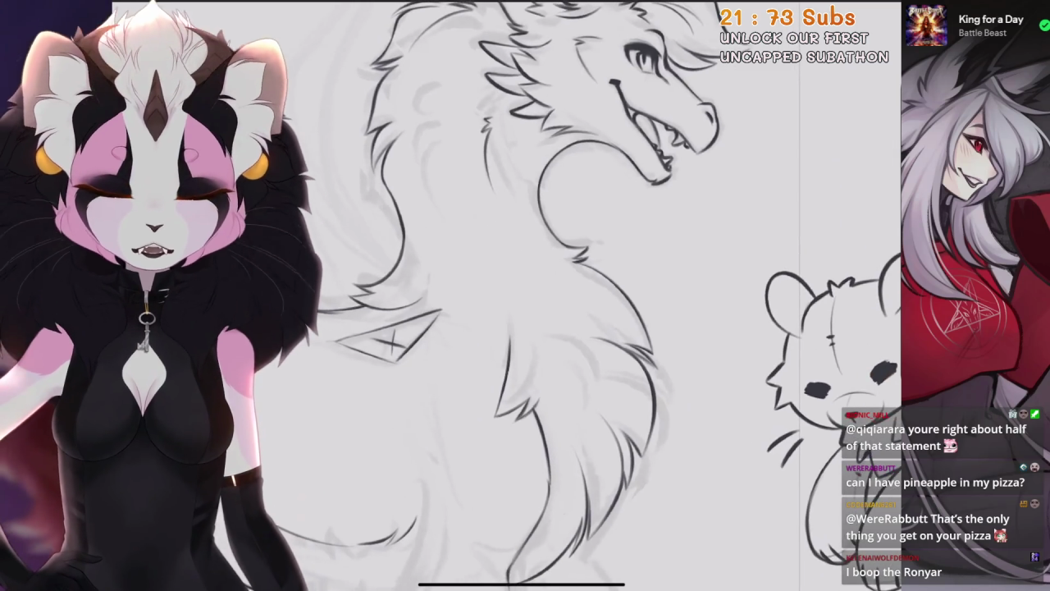
{"action": "scroll", "coordinate": [525, 295], "scroll_direction": "up", "scroll_amount": 2}
{"action": "scroll", "coordinate": [525, 295], "scroll_direction": "up", "scroll_amount": 2}
{"action": "scroll", "coordinate": [526, 296], "scroll_direction": "up", "scroll_amount": 1}
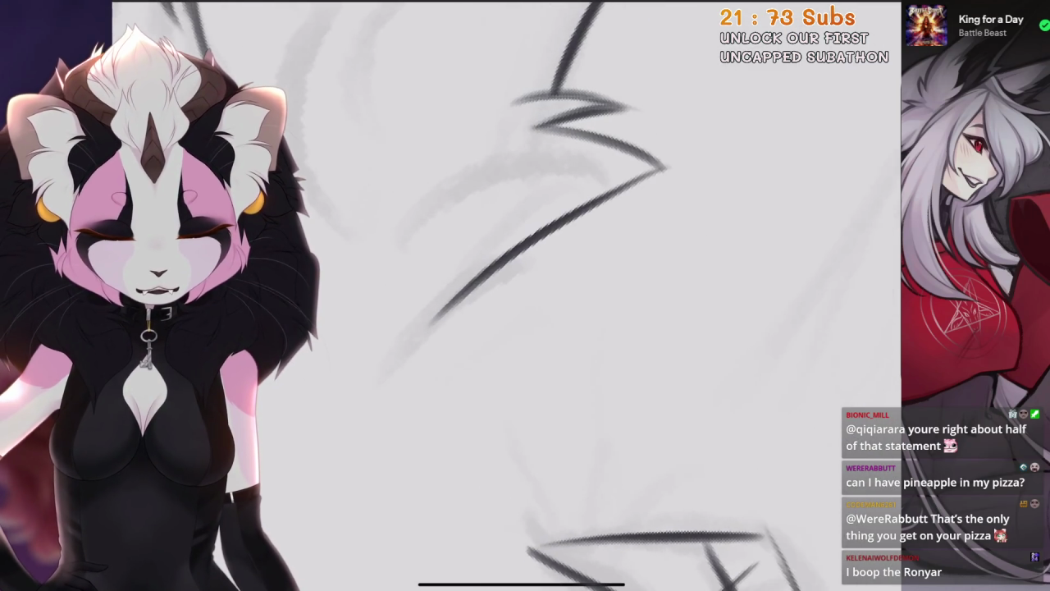
{"action": "scroll", "coordinate": [525, 295], "scroll_direction": "up", "scroll_amount": 1}
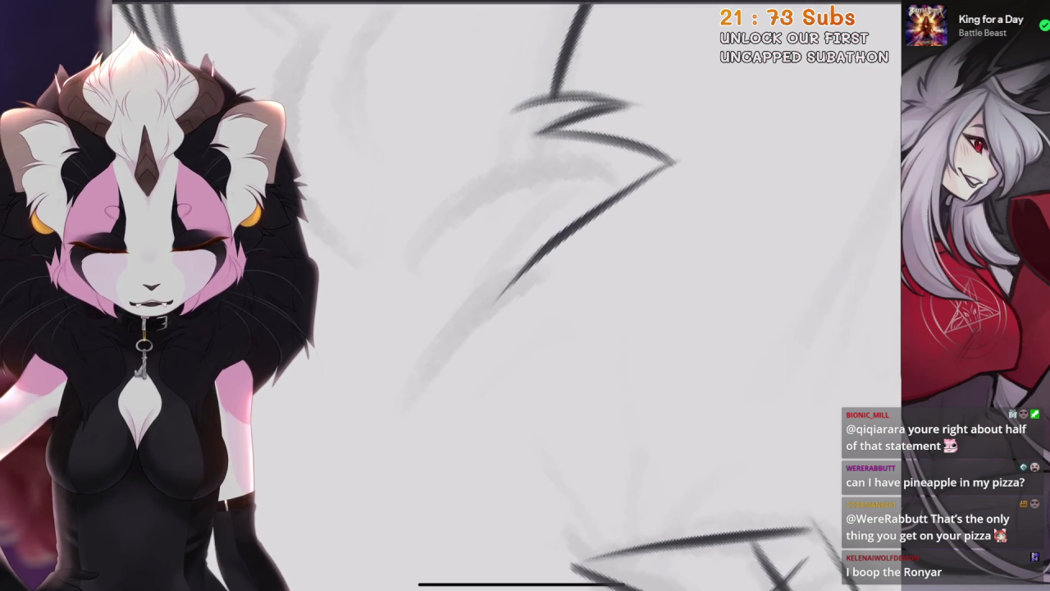
{"action": "scroll", "coordinate": [525, 295], "scroll_direction": "down", "scroll_amount": 1}
{"action": "scroll", "coordinate": [525, 295], "scroll_direction": "up", "scroll_amount": 1}
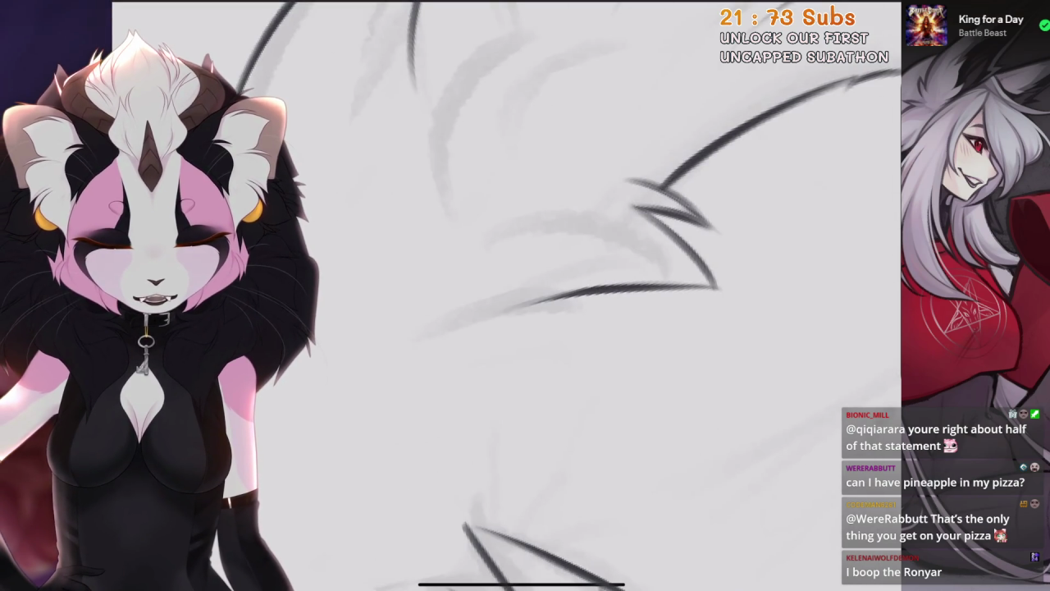
{"action": "key", "text": "ctrl+z"}
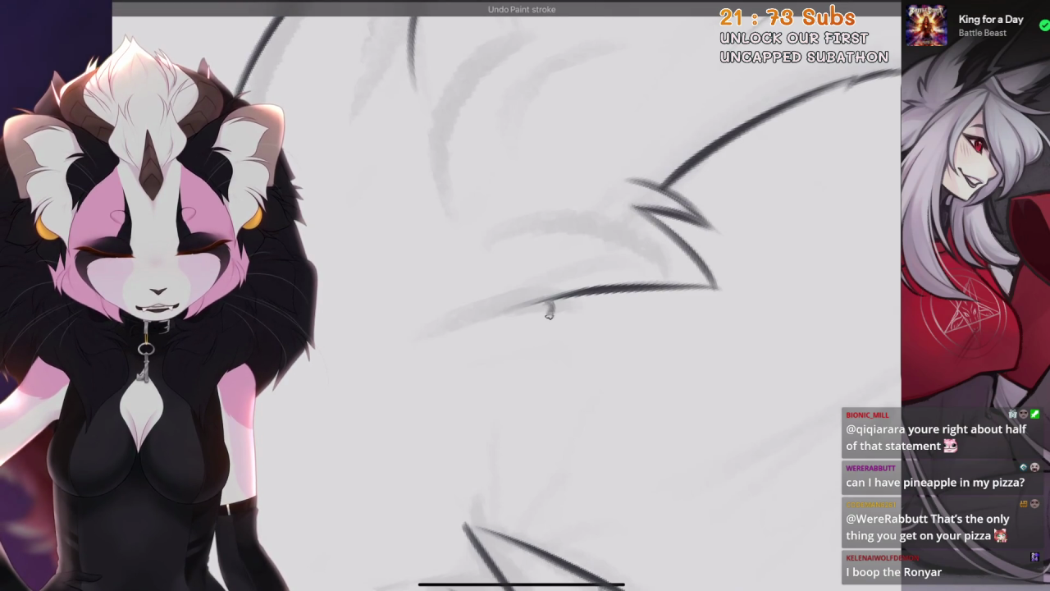
{"action": "scroll", "coordinate": [525, 295], "scroll_direction": "down", "scroll_amount": 3}
{"action": "scroll", "coordinate": [526, 296], "scroll_direction": "down", "scroll_amount": 3}
{"action": "scroll", "coordinate": [492, 328], "scroll_direction": "up", "scroll_amount": 3}
{"action": "scroll", "coordinate": [492, 329], "scroll_direction": "up", "scroll_amount": 2}
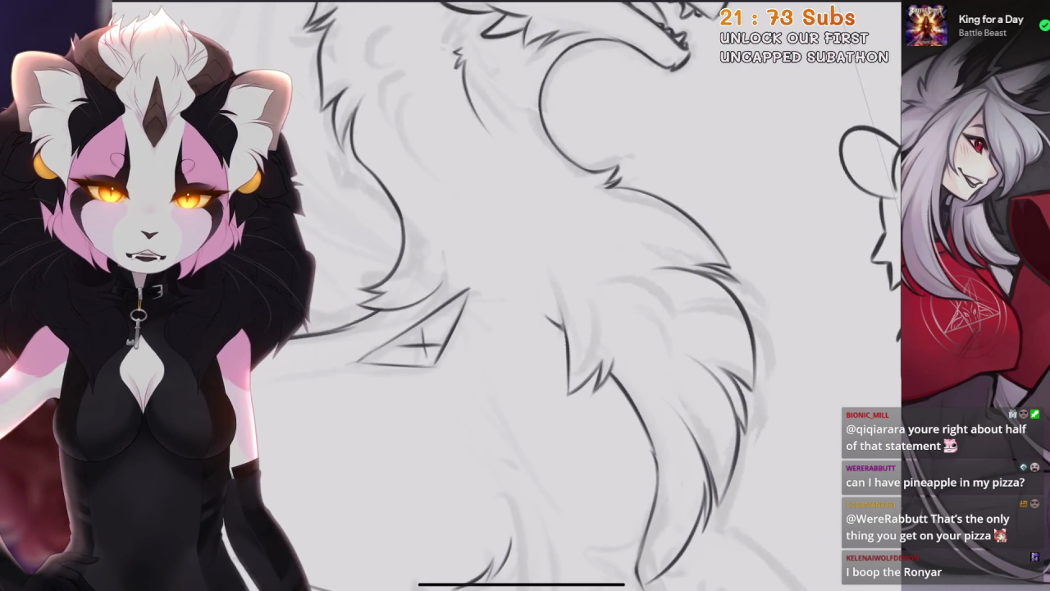
Move the view toward the dragon's X-marked back
{"action": "scroll", "coordinate": [526, 295], "scroll_direction": "left", "scroll_amount": 2}
{"action": "scroll", "coordinate": [525, 296], "scroll_direction": "left", "scroll_amount": 2}
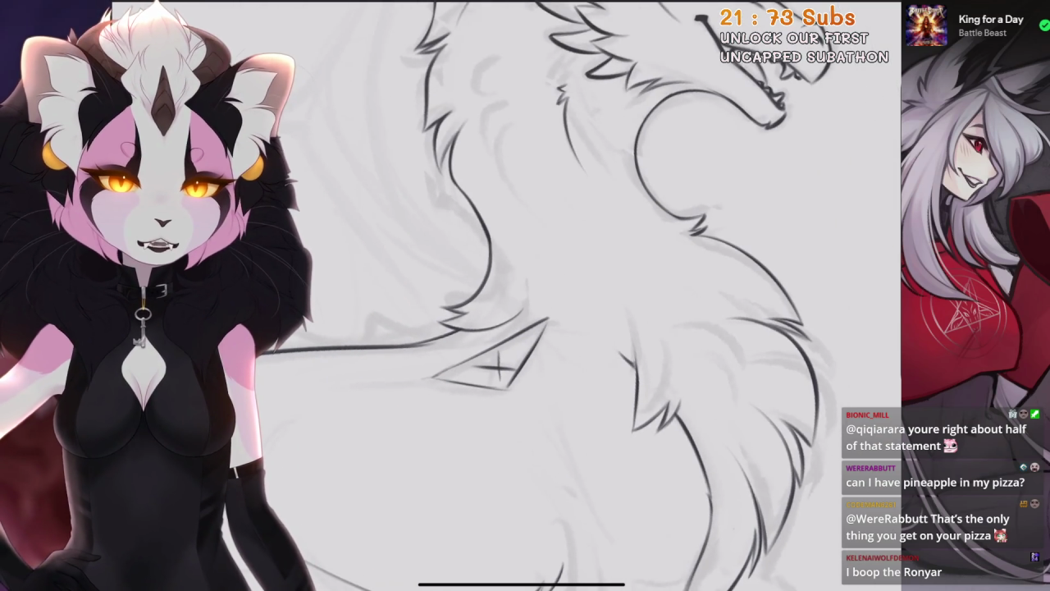
{"action": "scroll", "coordinate": [558, 296], "scroll_direction": "down", "scroll_amount": 3}
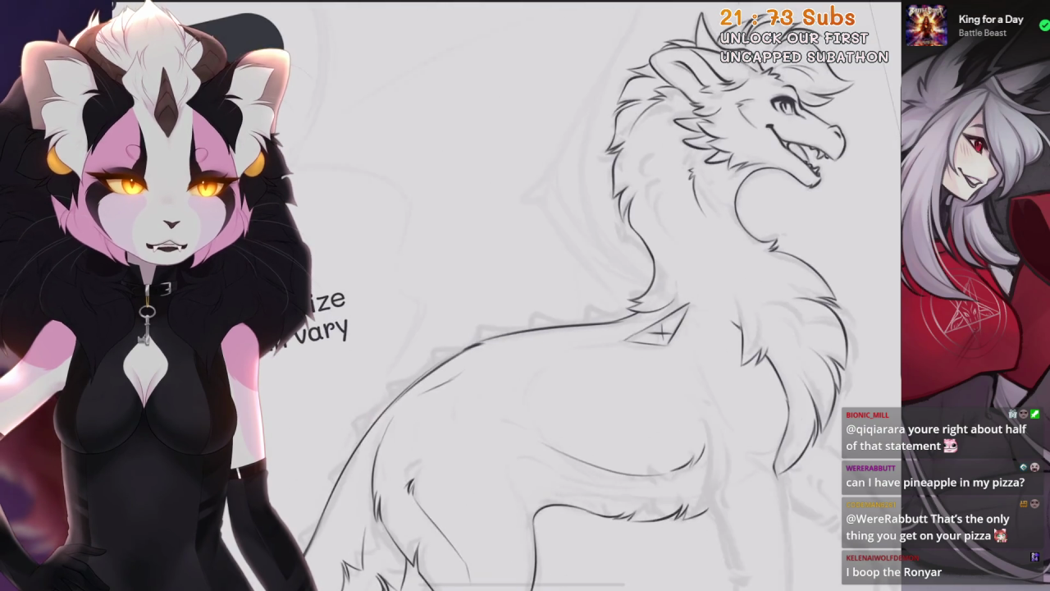
{"action": "scroll", "coordinate": [558, 296], "scroll_direction": "down", "scroll_amount": 1}
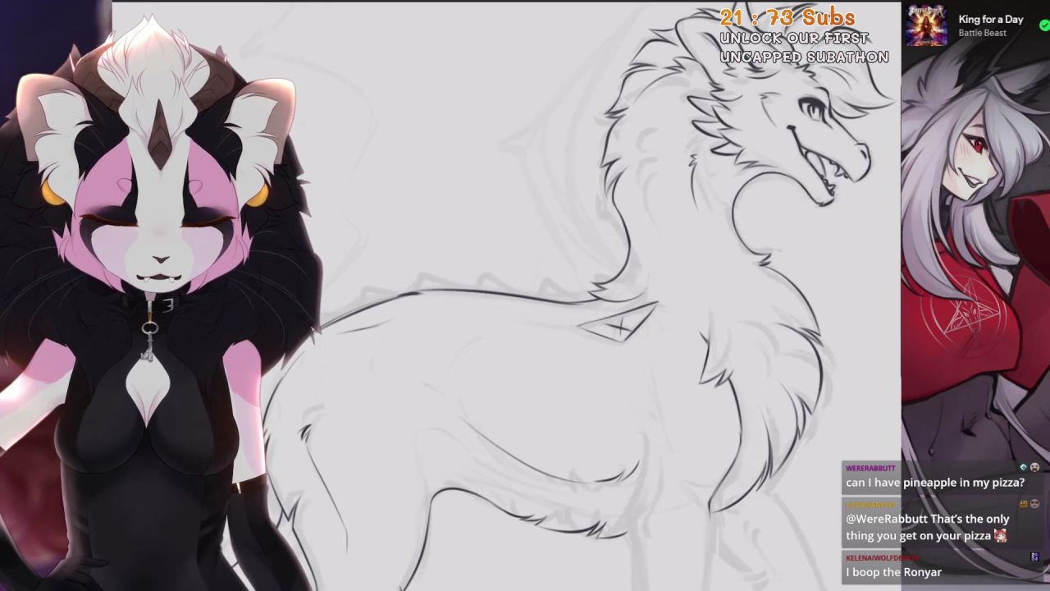
{"action": "scroll", "coordinate": [558, 296], "scroll_direction": "up", "scroll_amount": 2}
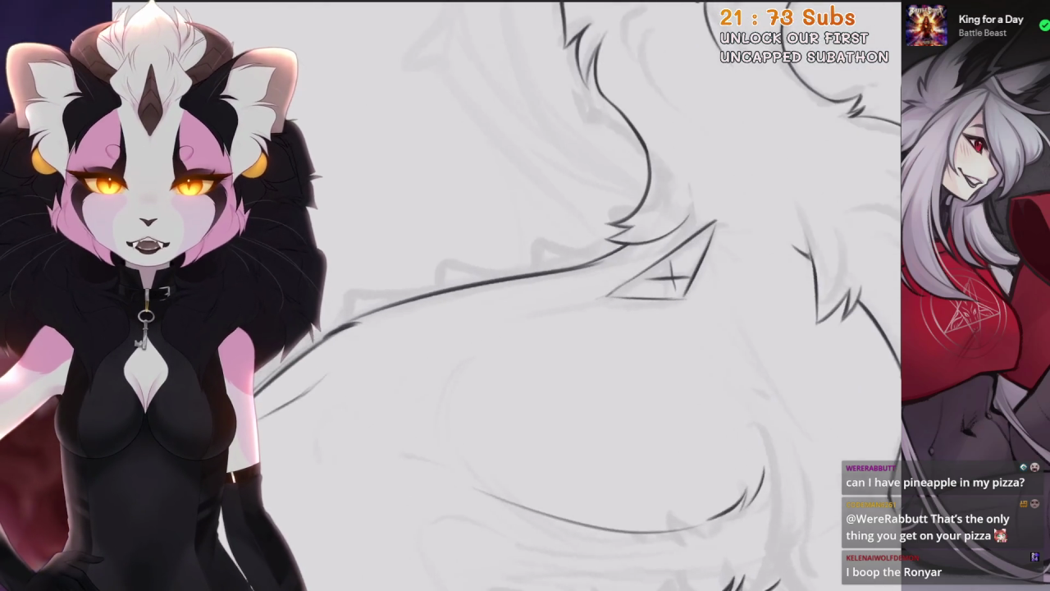
{"action": "scroll", "coordinate": [558, 295], "scroll_direction": "up", "scroll_amount": 1}
{"action": "scroll", "coordinate": [558, 295], "scroll_direction": "up", "scroll_amount": 1}
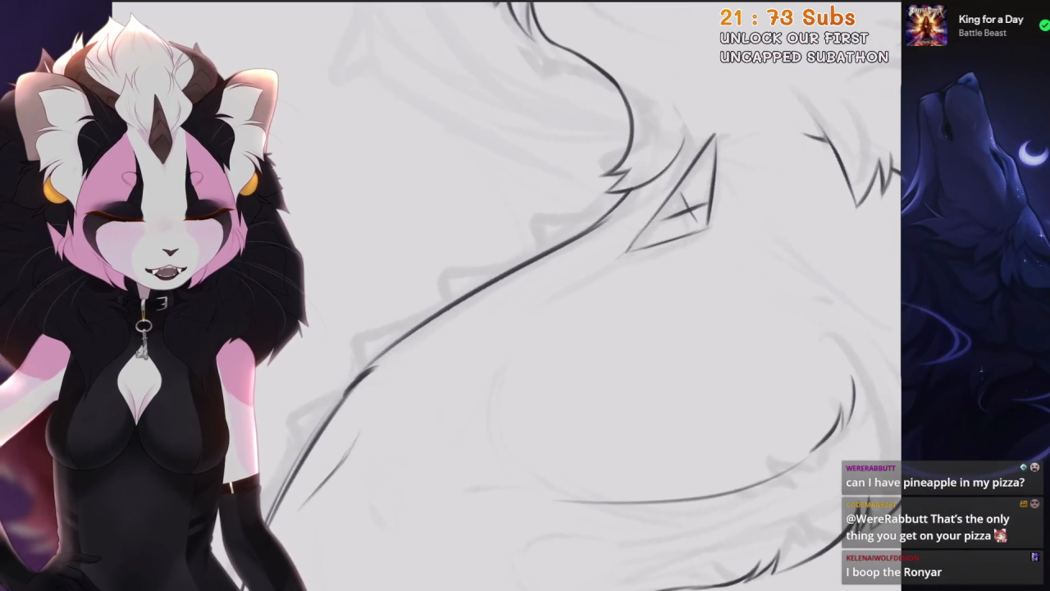
Rotate and zoom onto the wing mark, undo the stroke there, and flatten the canvas angle
{"action": "key", "text": "minus"}
{"action": "key", "text": "minus"}
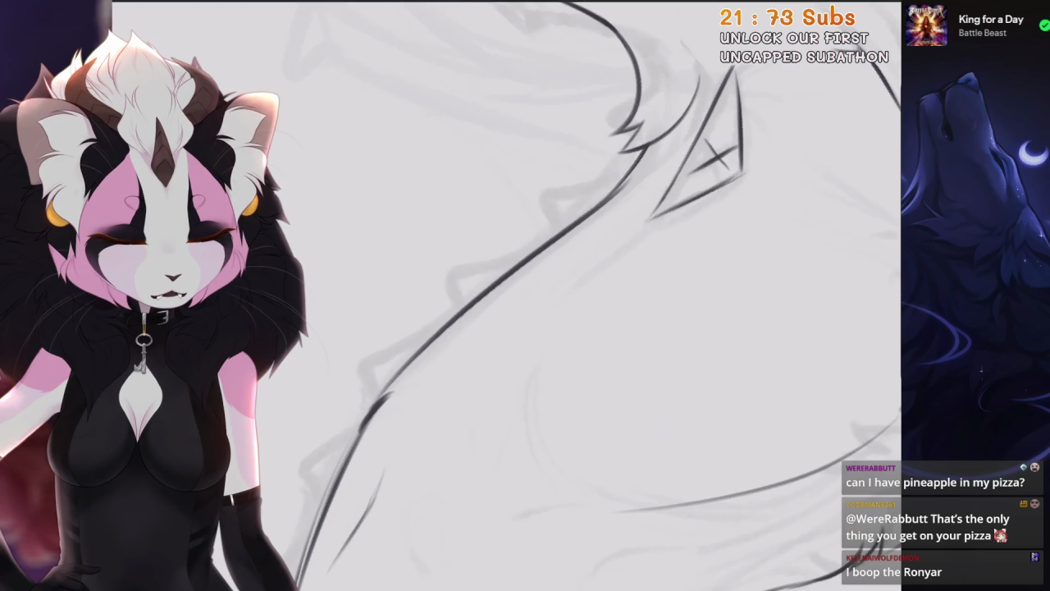
{"action": "key", "text": "minus"}
{"action": "key", "text": "asciicircum"}
{"action": "key", "text": "asciicircum"}
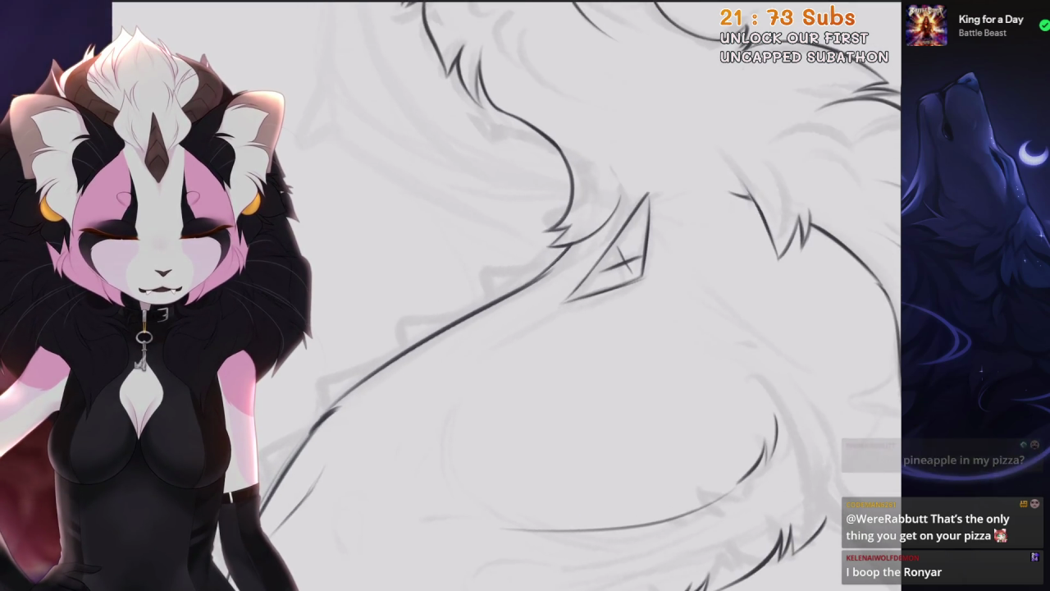
{"action": "key", "text": "asciicircum"}
{"action": "key", "text": "equal"}
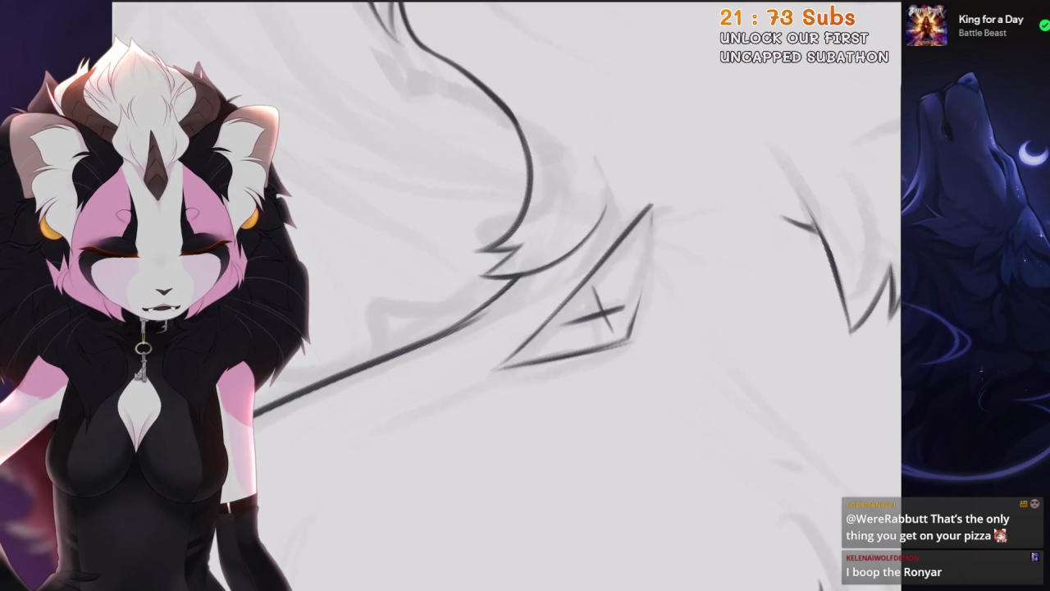
{"action": "key", "text": "ctrl+z"}
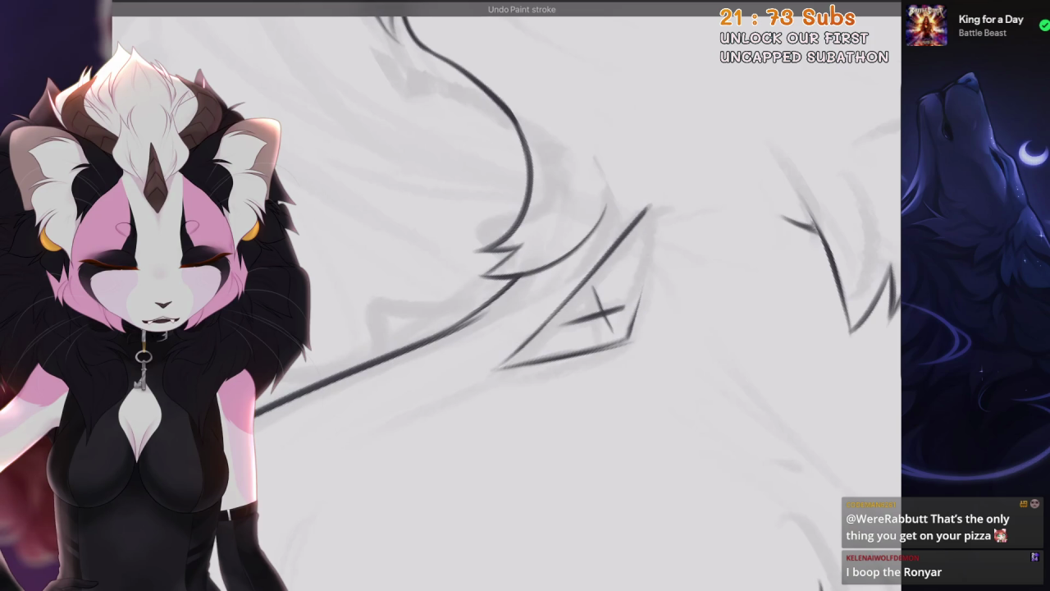
{"action": "mouse_move", "coordinate": [525, 295]}
{"action": "left_mouse_down"}
{"action": "mouse_move", "coordinate": [574, 345]}
{"action": "mouse_move", "coordinate": [525, 295]}
{"action": "mouse_move", "coordinate": [513, 318]}
{"action": "left_mouse_up"}
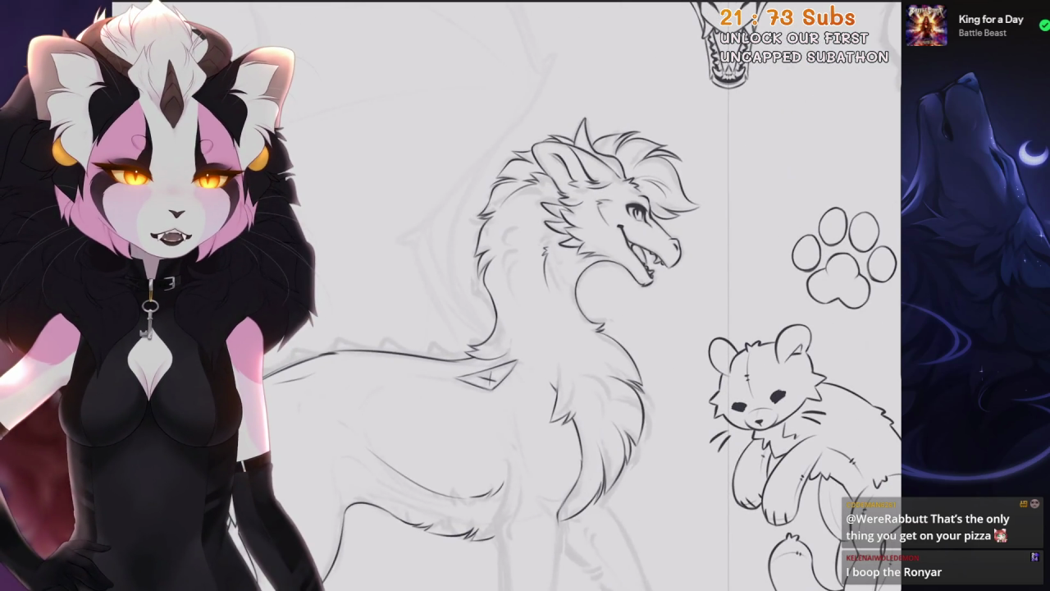
Zoom in on the dragon's head and neck fur to prepare a freehand selection
{"action": "scroll", "coordinate": [525, 295], "scroll_direction": "up", "scroll_amount": 2}
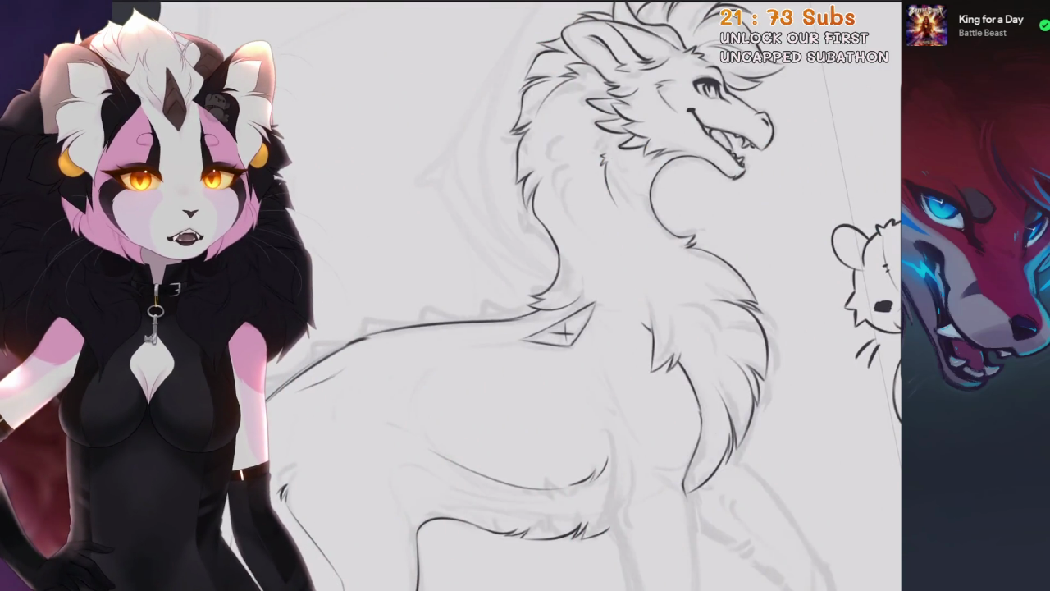
{"action": "scroll", "coordinate": [231, 395], "scroll_direction": "down", "scroll_amount": 1}
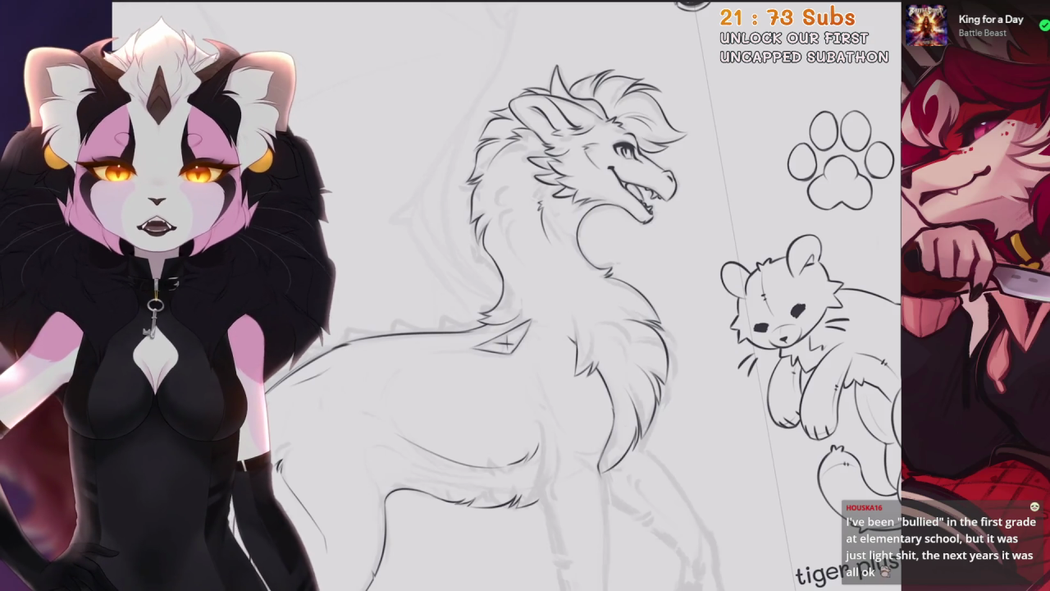
{"action": "scroll", "coordinate": [590, 296], "scroll_direction": "down", "scroll_amount": 3}
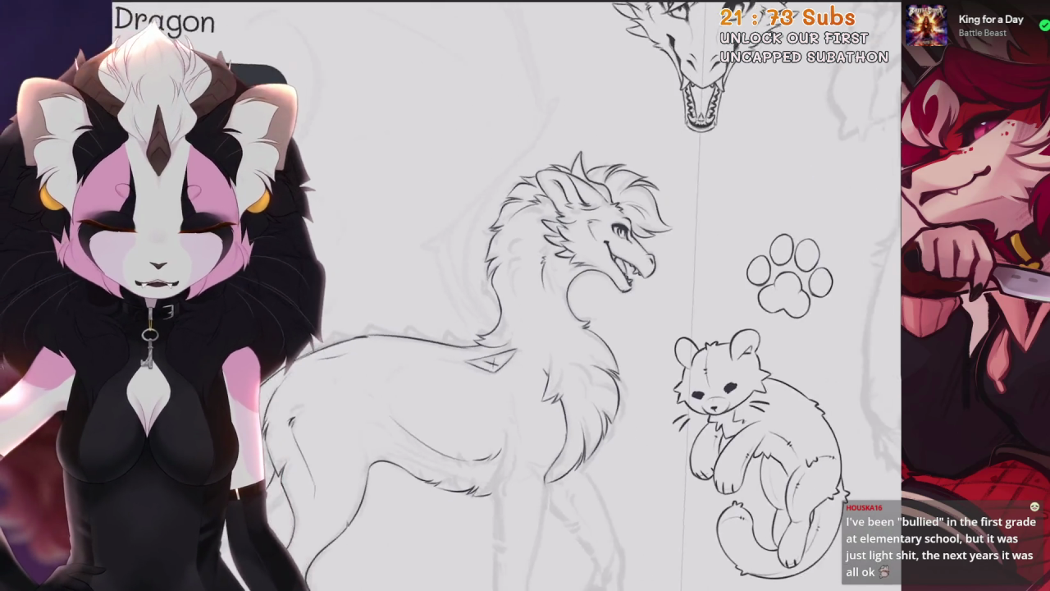
{"action": "scroll", "coordinate": [591, 295], "scroll_direction": "up", "scroll_amount": 4}
{"action": "scroll", "coordinate": [525, 328], "scroll_direction": "up", "scroll_amount": 2}
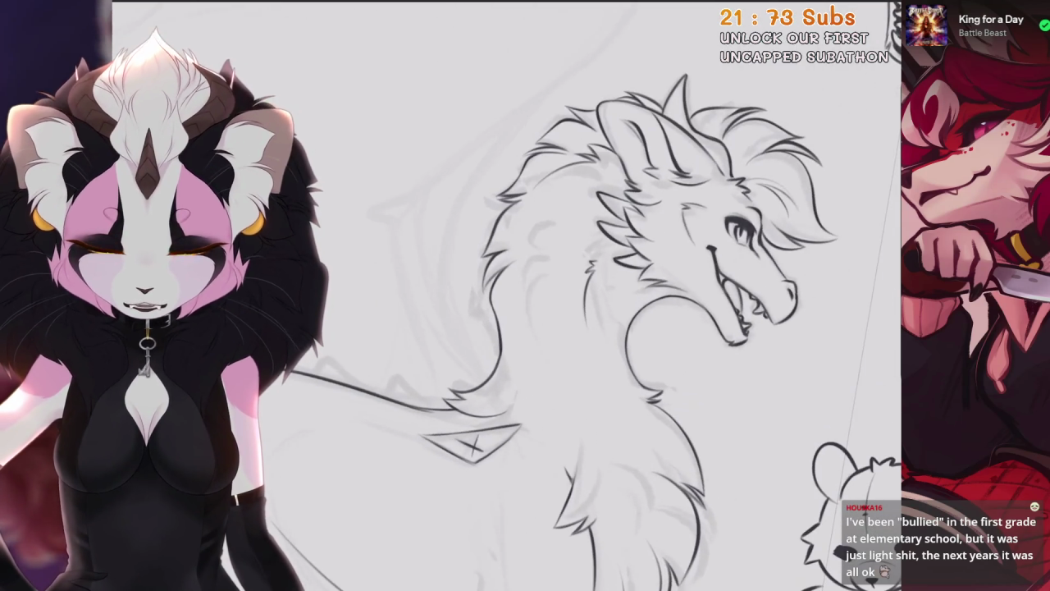
{"action": "scroll", "coordinate": [591, 295], "scroll_direction": "up", "scroll_amount": 2}
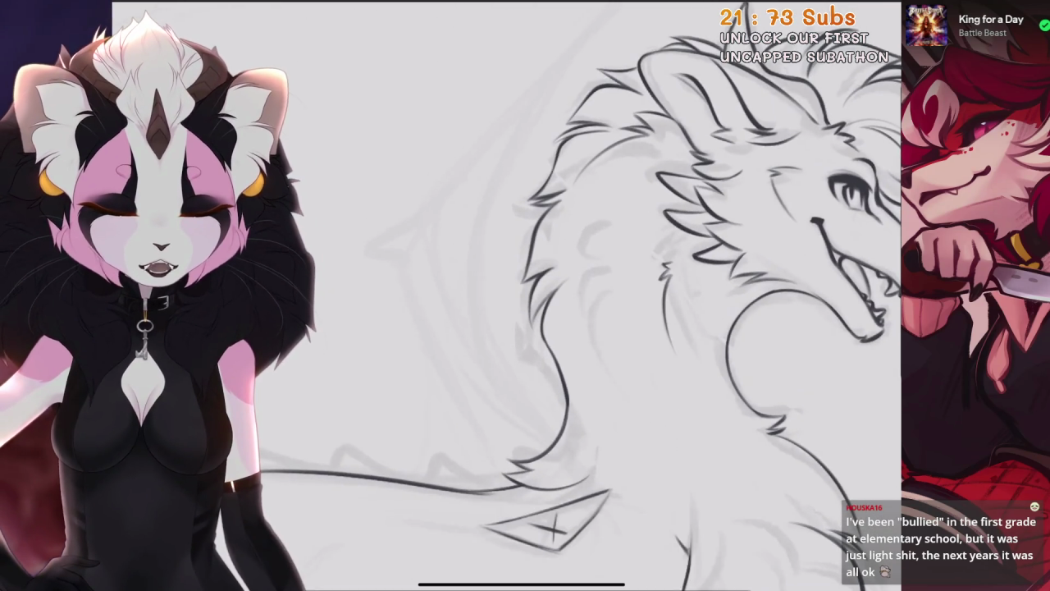
{"action": "scroll", "coordinate": [591, 295], "scroll_direction": "up", "scroll_amount": 2}
{"action": "scroll", "coordinate": [590, 295], "scroll_direction": "up", "scroll_amount": 2}
{"action": "scroll", "coordinate": [591, 295], "scroll_direction": "up", "scroll_amount": 2}
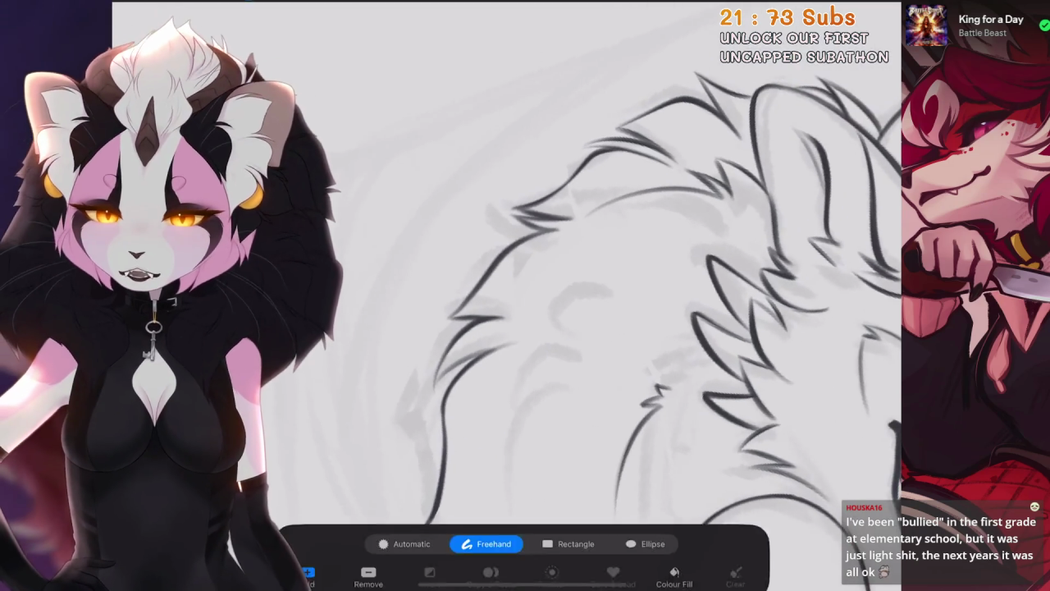
Lasso the back section of the mane and nudge it slightly to a new position
{"action": "scroll", "coordinate": [591, 295], "scroll_direction": "up", "scroll_amount": 2}
{"action": "left_click_drag", "start_coordinate": [690, 354], "coordinate": [707, 233]}
{"action": "key", "text": "ctrl+z"}
{"action": "scroll", "coordinate": [575, 246], "scroll_direction": "up", "scroll_amount": 3}
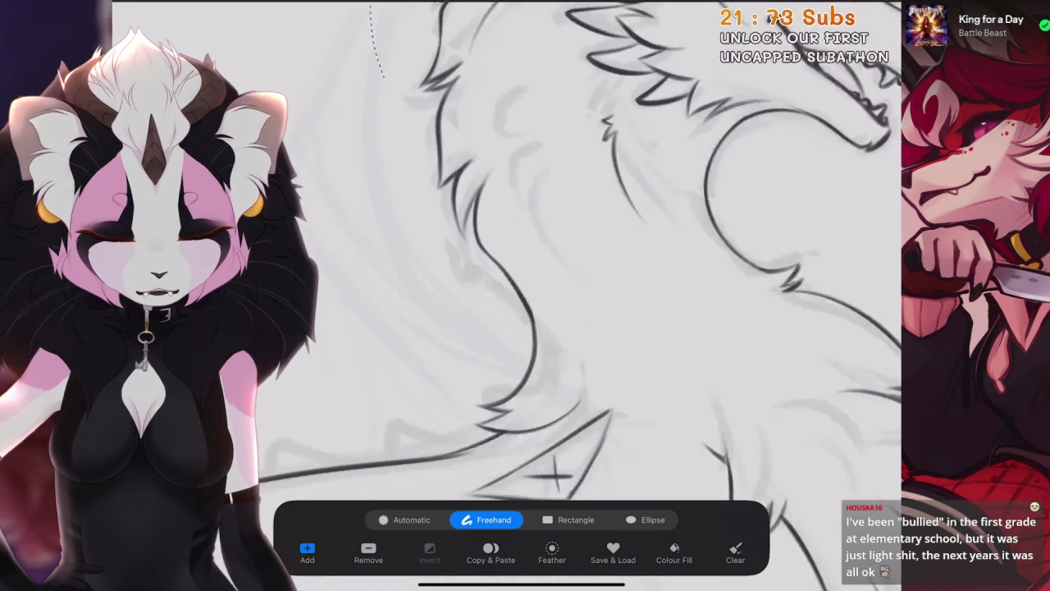
{"action": "scroll", "coordinate": [574, 246], "scroll_direction": "up", "scroll_amount": 3}
{"action": "scroll", "coordinate": [526, 247], "scroll_direction": "down", "scroll_amount": 3}
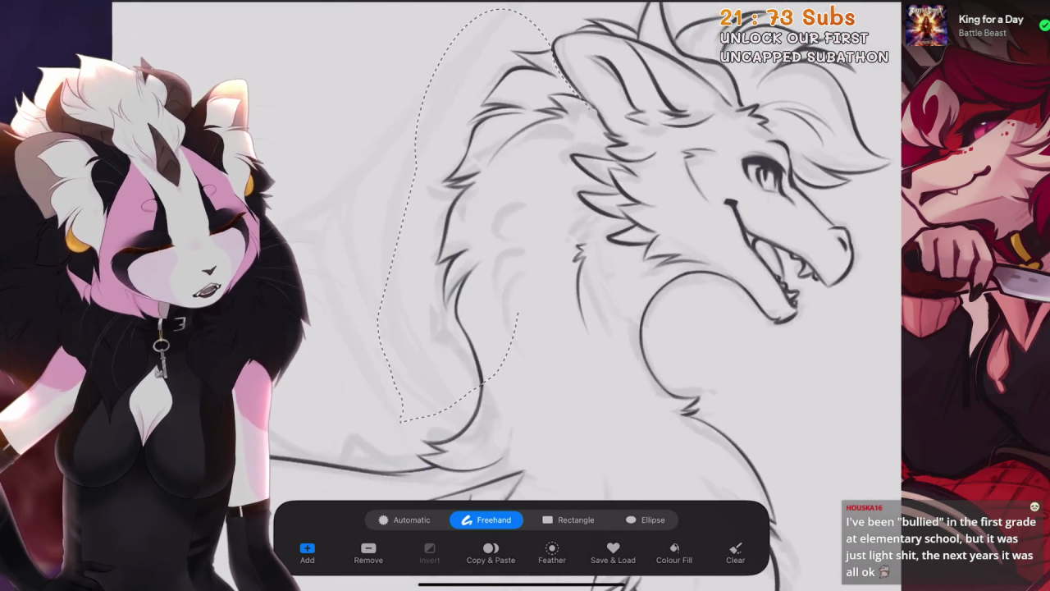
{"action": "key", "text": "v"}
{"action": "left_click_drag", "start_coordinate": [509, 213], "coordinate": [502, 215]}
{"action": "key", "text": "v"}
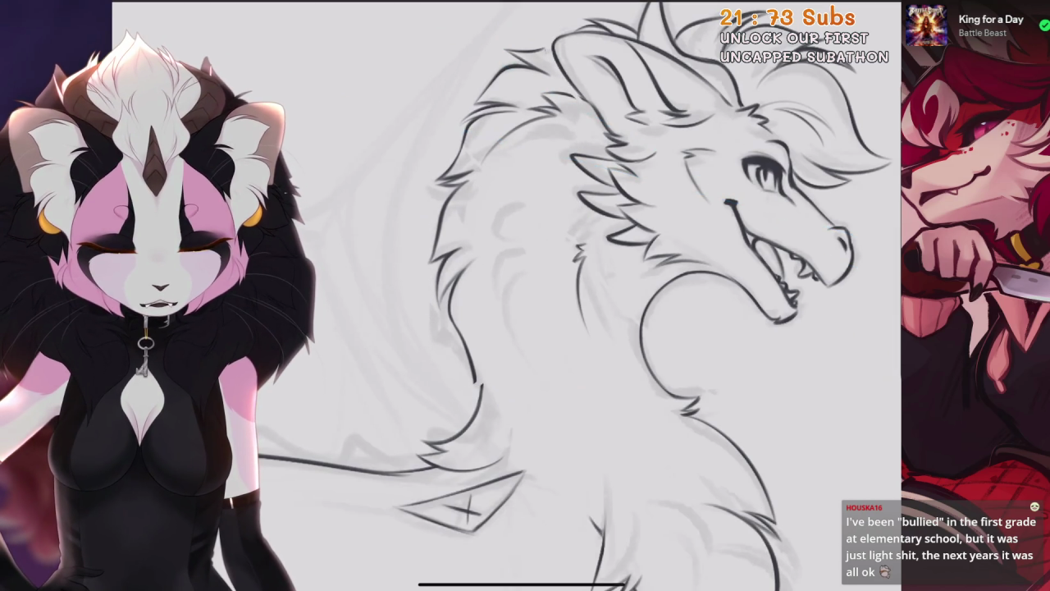
Restore the erased neck line, try a smoother arc, undo it, and fit the dragon to view
{"action": "scroll", "coordinate": [460, 328], "scroll_direction": "up", "scroll_amount": 2}
{"action": "scroll", "coordinate": [460, 328], "scroll_direction": "up", "scroll_amount": 2}
{"action": "scroll", "coordinate": [460, 328], "scroll_direction": "up", "scroll_amount": 2}
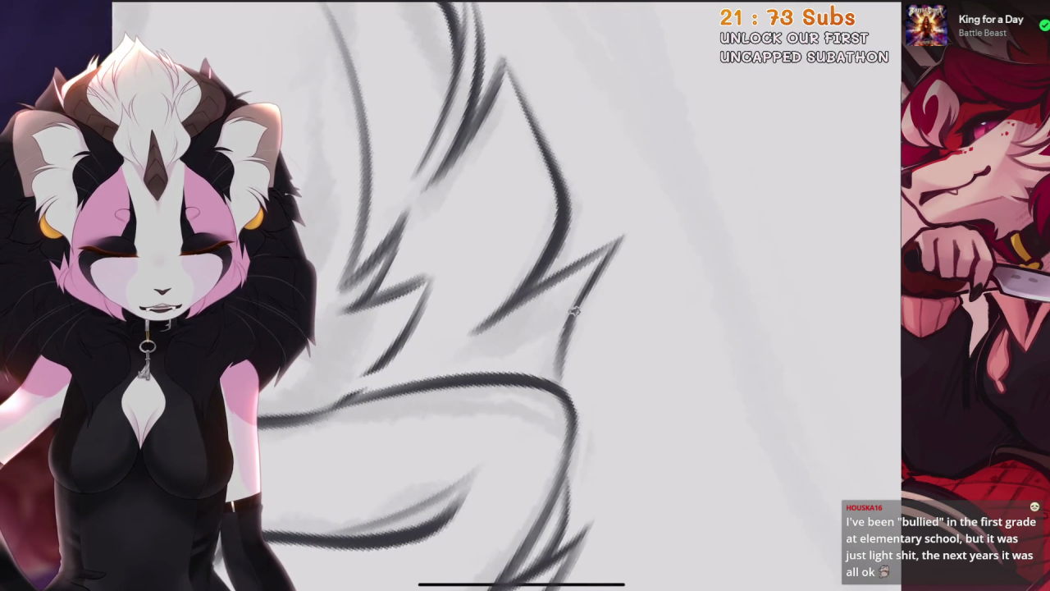
{"action": "scroll", "coordinate": [557, 380], "scroll_direction": "up", "scroll_amount": 2}
{"action": "scroll", "coordinate": [557, 380], "scroll_direction": "up", "scroll_amount": 3}
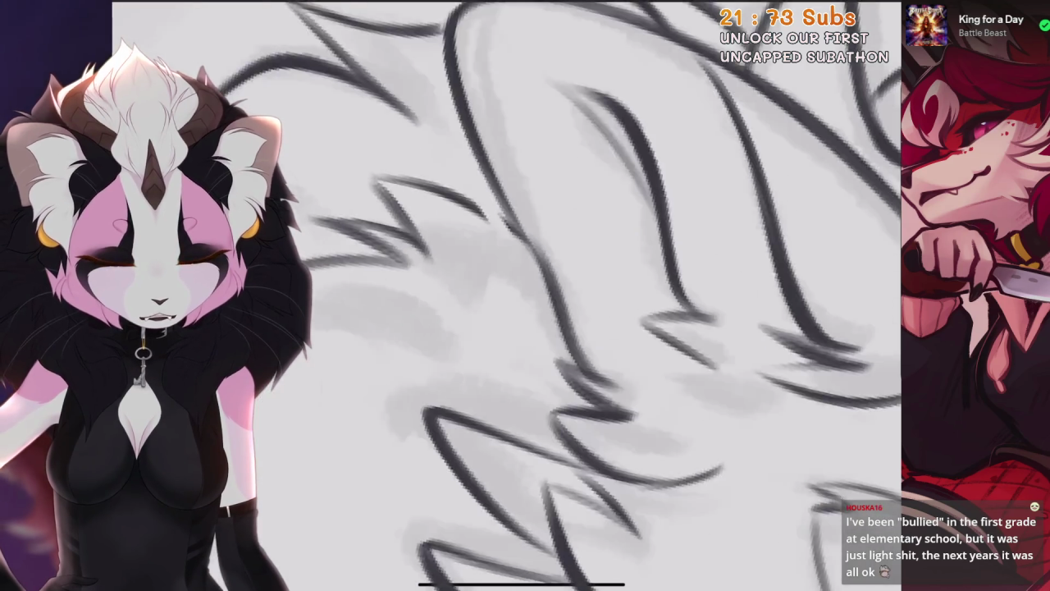
{"action": "scroll", "coordinate": [507, 295], "scroll_direction": "up", "scroll_amount": 2}
{"action": "scroll", "coordinate": [507, 295], "scroll_direction": "up", "scroll_amount": 2}
{"action": "scroll", "coordinate": [507, 296], "scroll_direction": "up", "scroll_amount": 2}
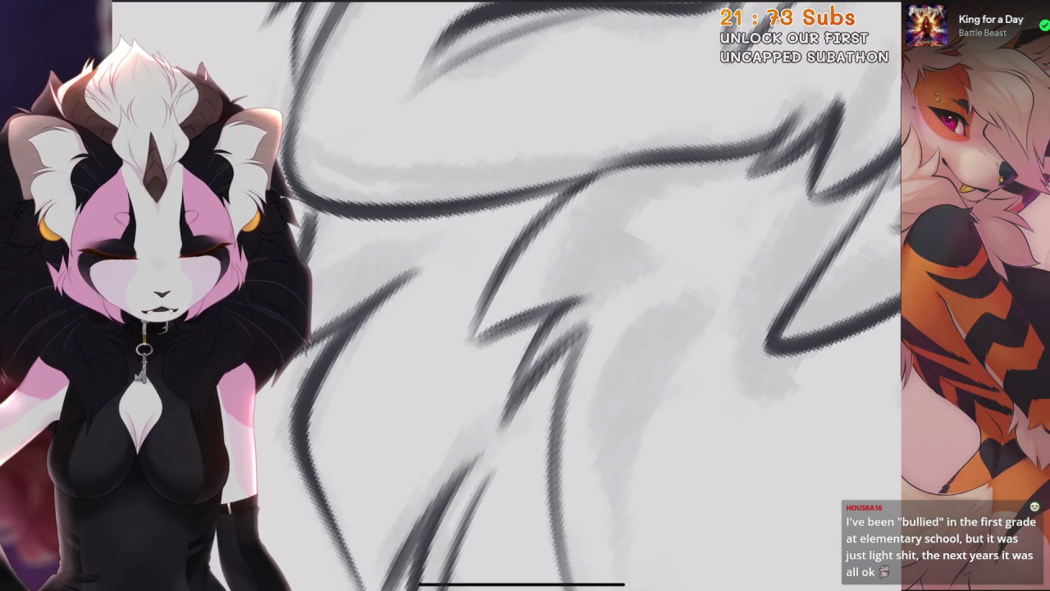
{"action": "scroll", "coordinate": [574, 295], "scroll_direction": "down", "scroll_amount": 3}
{"action": "scroll", "coordinate": [574, 296], "scroll_direction": "down", "scroll_amount": 2}
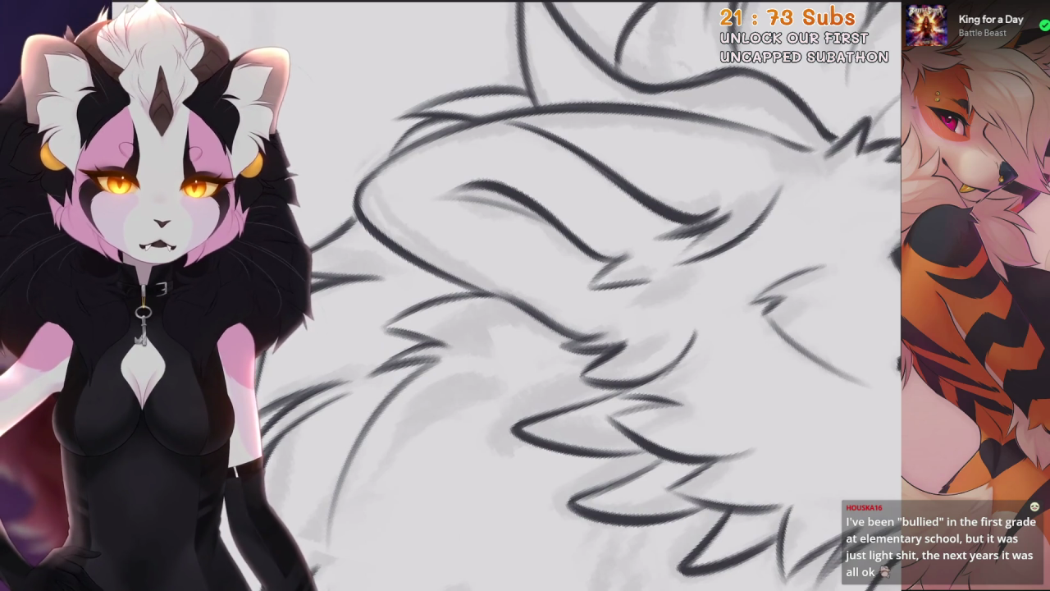
{"action": "scroll", "coordinate": [526, 296], "scroll_direction": "down", "scroll_amount": 3}
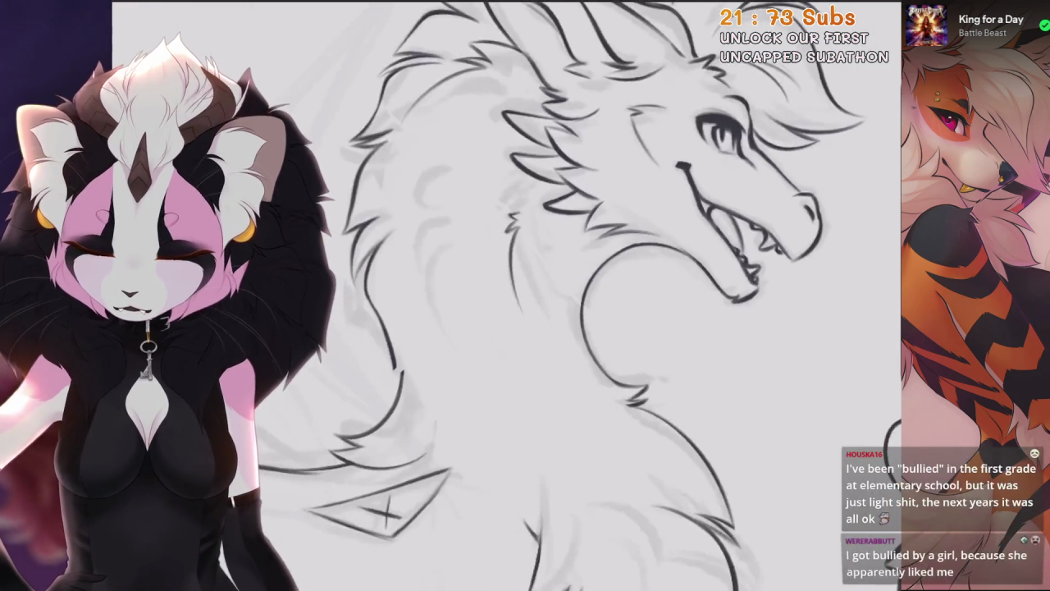
{"action": "scroll", "coordinate": [525, 296], "scroll_direction": "up", "scroll_amount": 3}
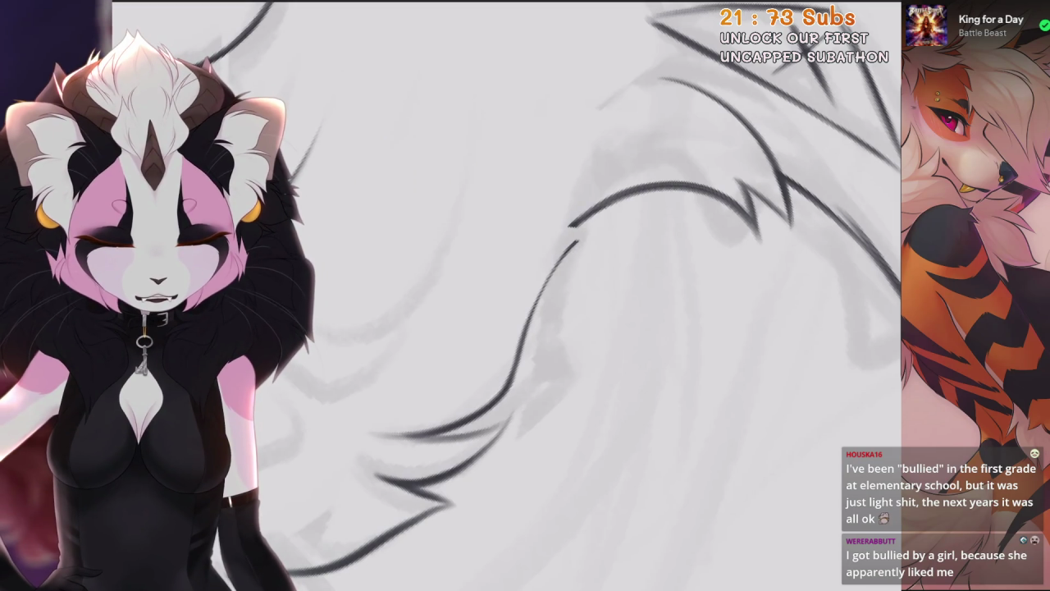
{"action": "key", "text": "ctrl+z"}
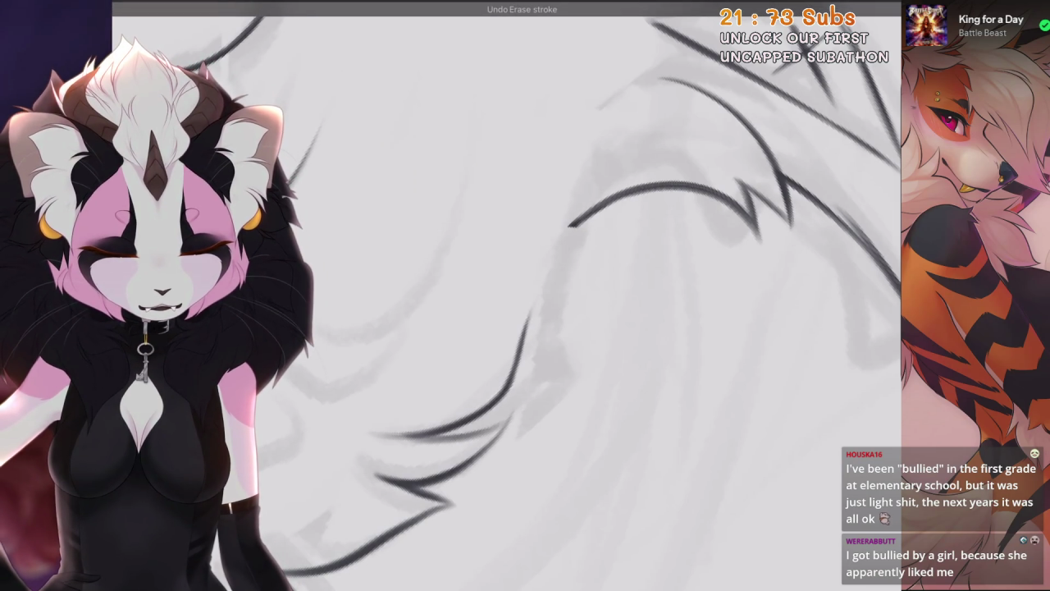
{"action": "mouse_move", "coordinate": [698, 190]}
{"action": "left_mouse_down"}
{"action": "mouse_move", "coordinate": [571, 225]}
{"action": "mouse_move", "coordinate": [575, 279]}
{"action": "left_mouse_up"}
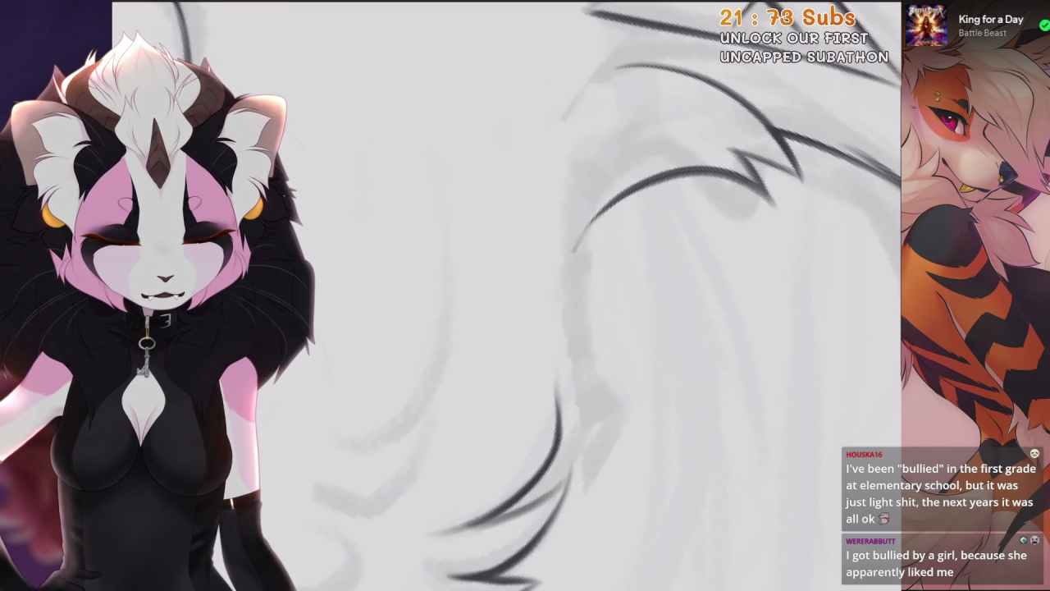
{"action": "key", "text": "ctrl+z"}
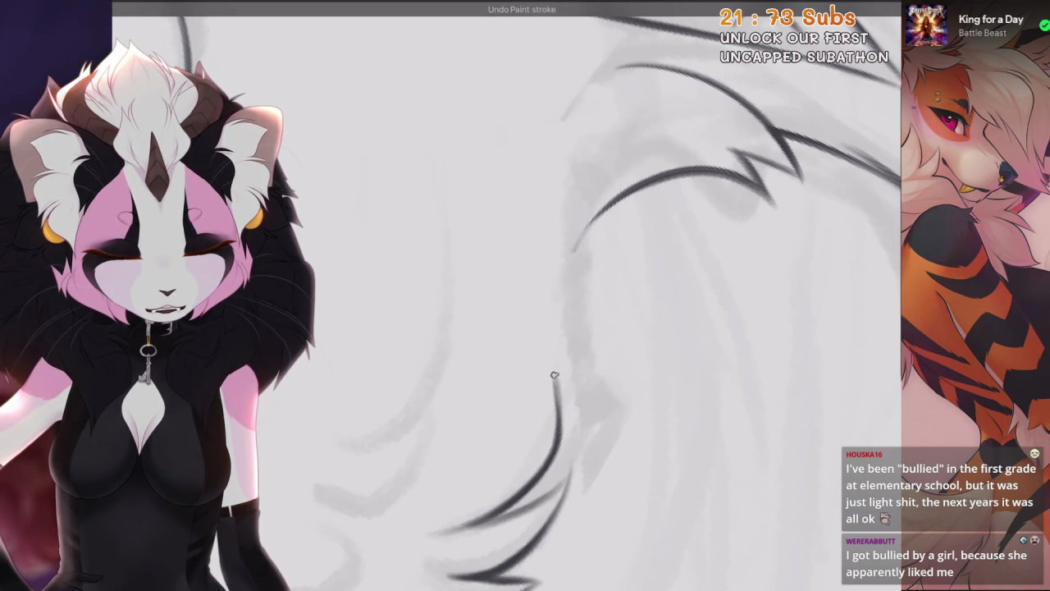
{"action": "left_click_drag", "start_coordinate": [623, 246], "coordinate": [509, 393]}
{"action": "key", "text": "ctrl+0"}
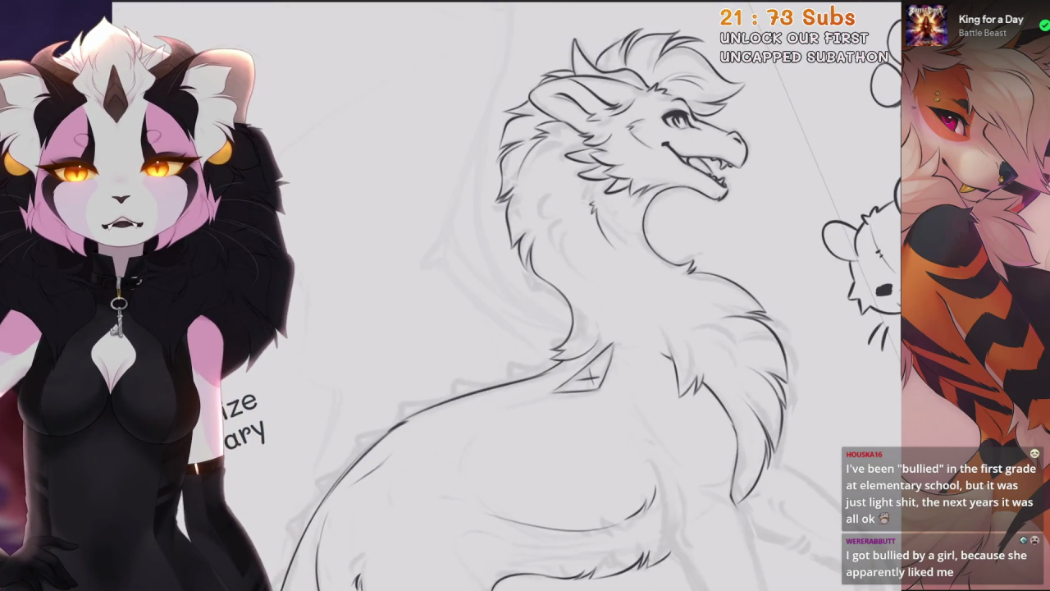
Pan, rotate and zoom the view to inspect the dragon's body and wing size note
{"action": "left_click_drag", "start_coordinate": [526, 296], "coordinate": [591, 410]}
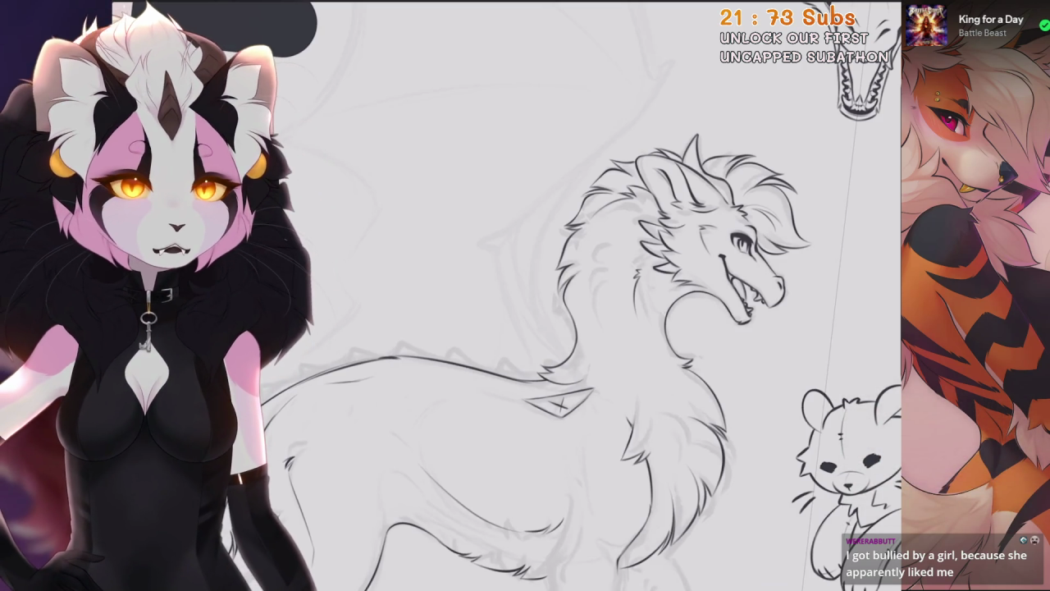
{"action": "left_click_drag", "start_coordinate": [525, 296], "coordinate": [574, 344]}
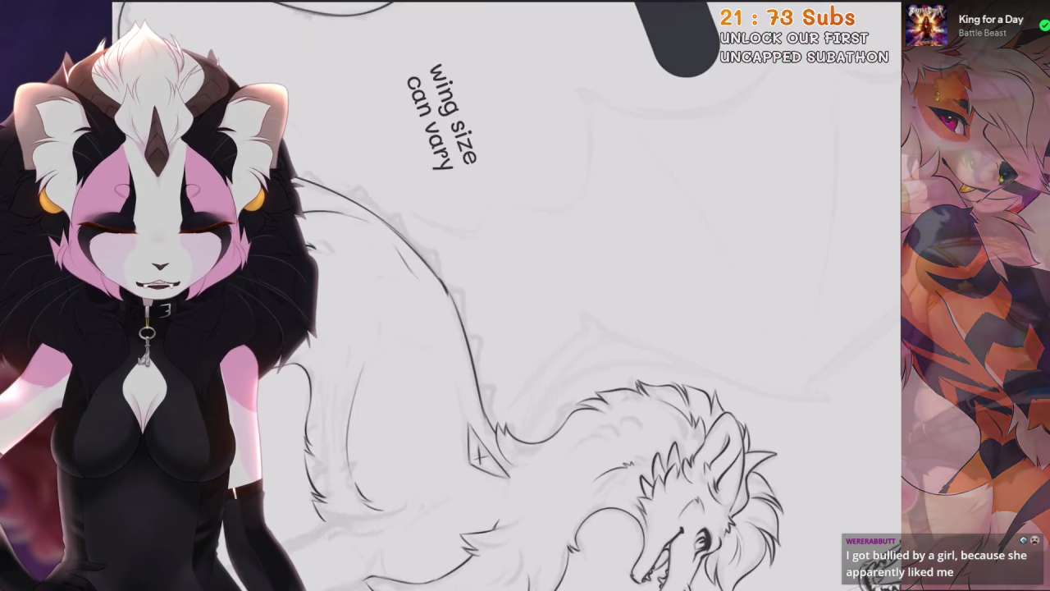
{"action": "left_click_drag", "start_coordinate": [525, 295], "coordinate": [591, 263]}
{"action": "left_click_drag", "start_coordinate": [574, 328], "coordinate": [566, 230]}
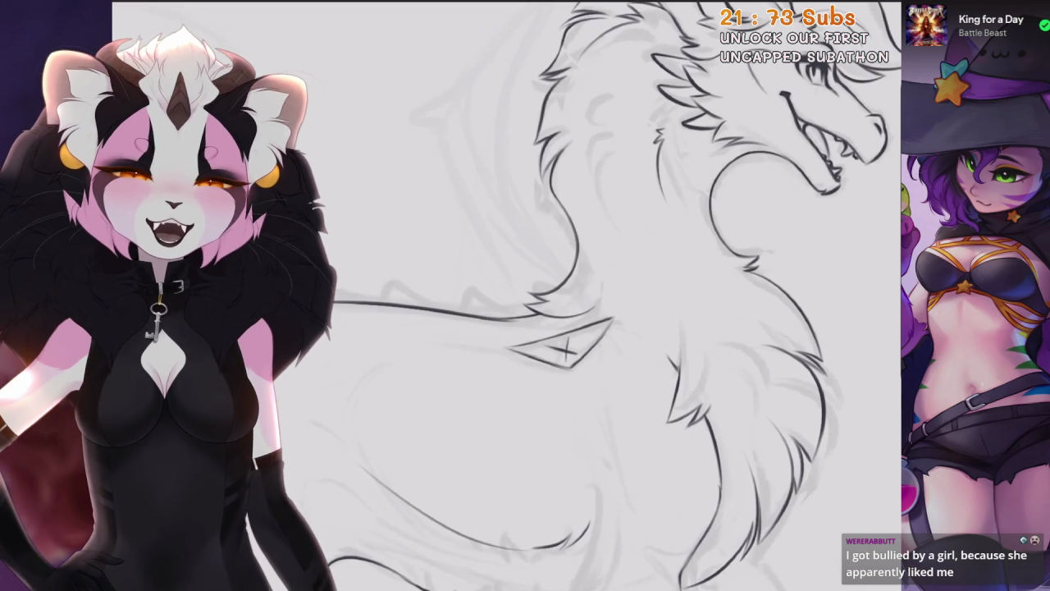
{"action": "key", "text": "ctrl+minus"}
Check the layers, choose Fine Dry Ink 1 from Little Collection, and ink a body curve
{"action": "key", "text": "l"}
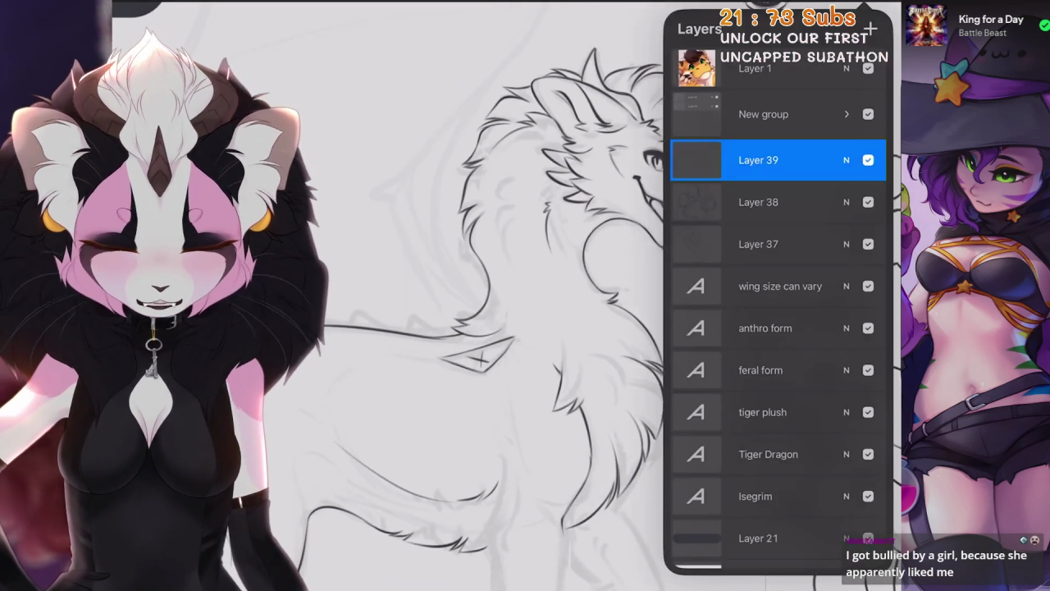
{"action": "key", "text": "l"}
{"action": "key", "text": "b"}
{"action": "key", "text": "ctrl+plus"}
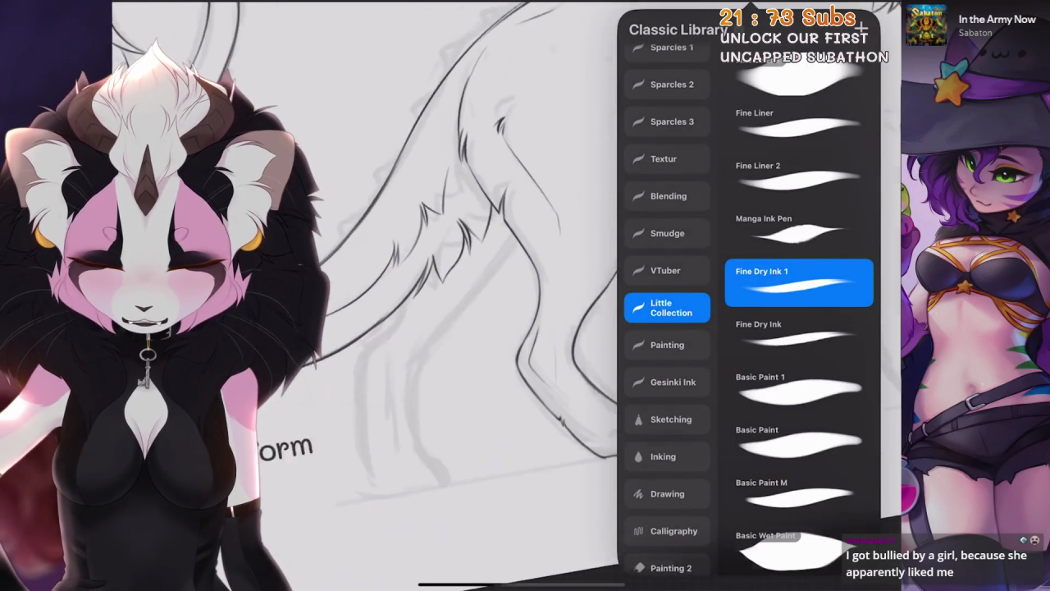
{"action": "key", "text": "Escape"}
{"action": "left_click_drag", "start_coordinate": [447, 493], "coordinate": [558, 299]}
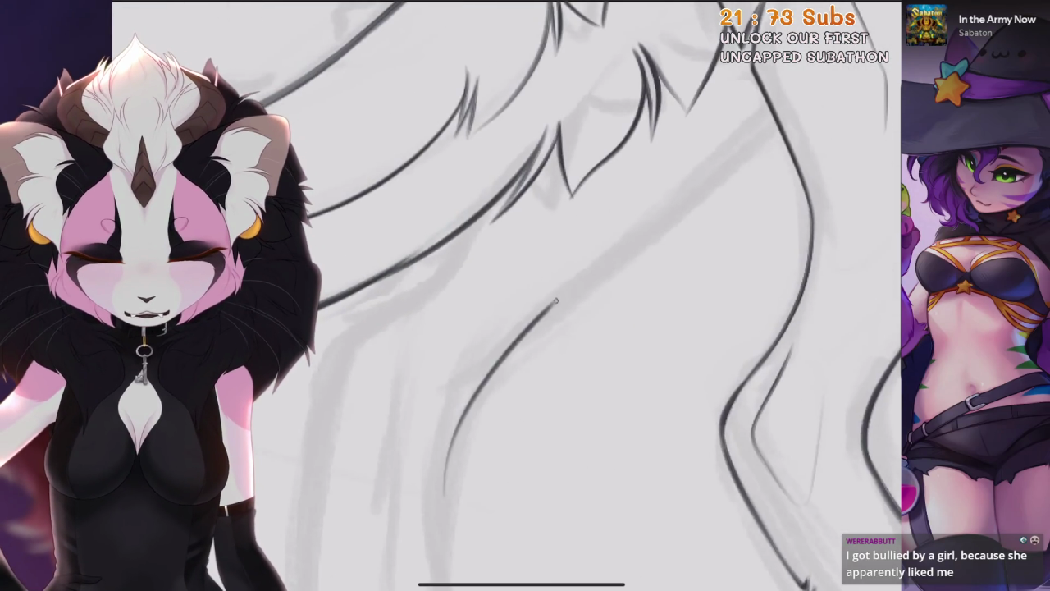
Ink the long curved body fur line, redrawing it until it sits cleanly
{"action": "key", "text": "ctrl+z"}
{"action": "left_click_drag", "start_coordinate": [419, 537], "coordinate": [515, 368]}
{"action": "key", "text": "ctrl+z"}
{"action": "mouse_move", "coordinate": [436, 503]}
{"action": "left_mouse_down"}
{"action": "mouse_move", "coordinate": [594, 308]}
{"action": "mouse_move", "coordinate": [656, 251]}
{"action": "left_mouse_up"}
{"action": "key", "text": "ctrl+z"}
{"action": "left_click_drag", "start_coordinate": [425, 518], "coordinate": [657, 251]}
{"action": "scroll", "coordinate": [525, 295], "scroll_direction": "down", "scroll_amount": 3}
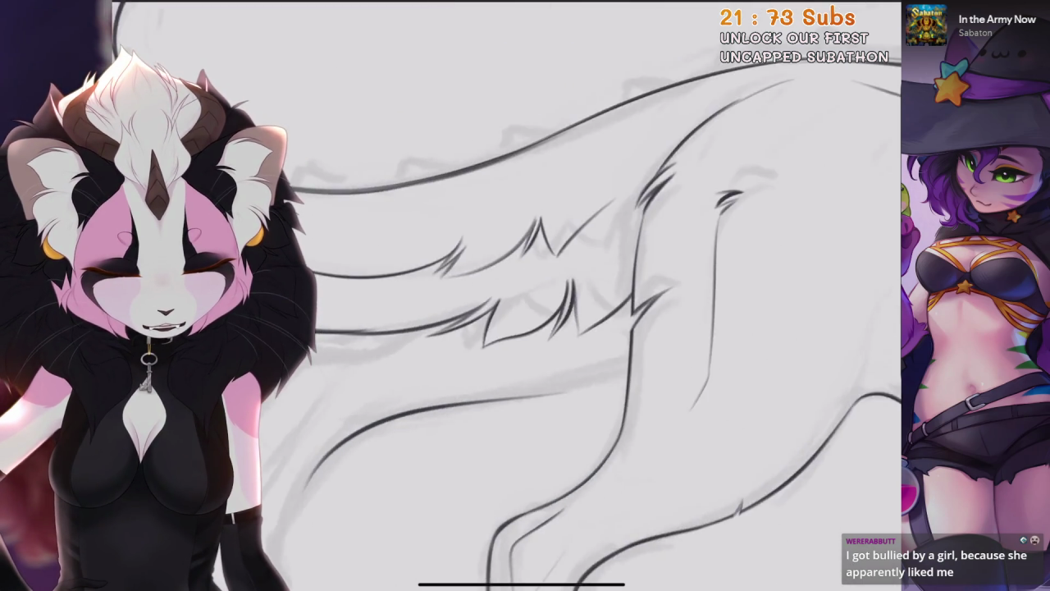
{"action": "scroll", "coordinate": [525, 295], "scroll_direction": "up", "scroll_amount": 3}
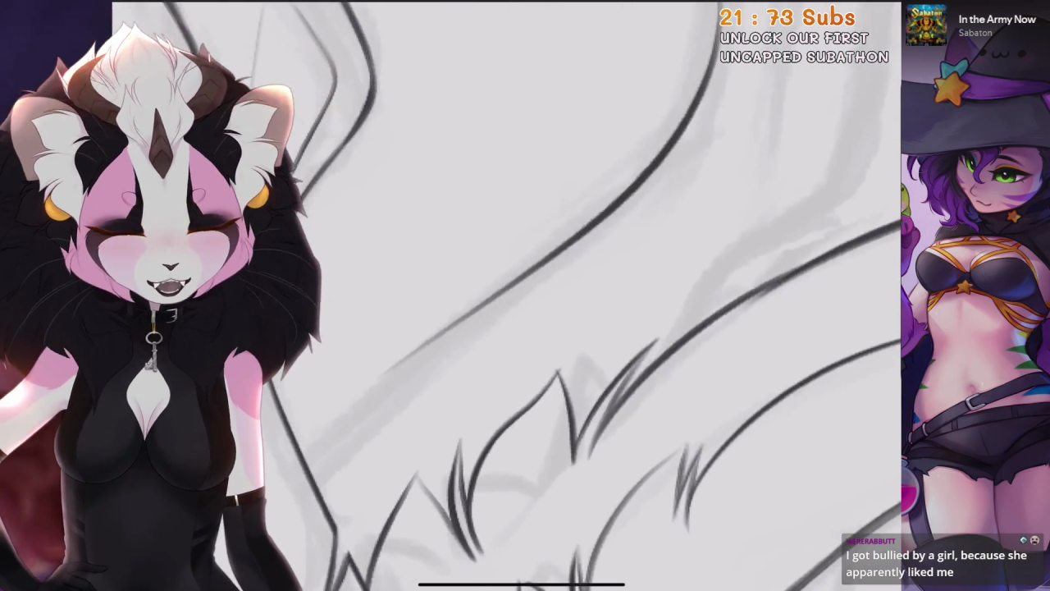
{"action": "scroll", "coordinate": [525, 295], "scroll_direction": "up", "scroll_amount": 3}
Ink short dark fur strokes across the body, redoing misplaced ones and undoing the last
{"action": "key", "text": "ctrl+z"}
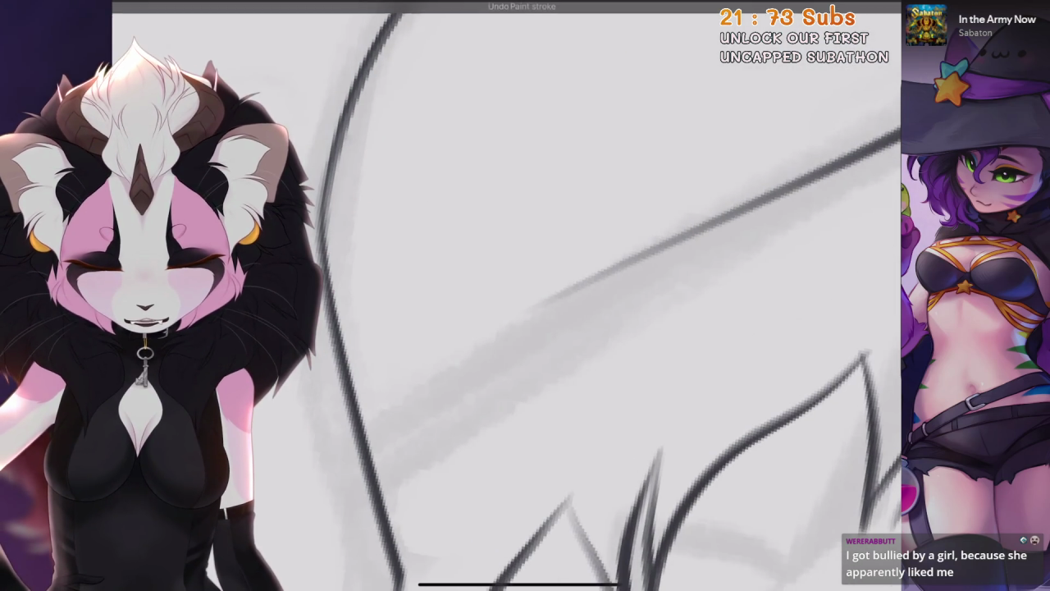
{"action": "scroll", "coordinate": [525, 295], "scroll_direction": "up", "scroll_amount": 1}
{"action": "left_click_drag", "start_coordinate": [533, 322], "coordinate": [502, 401]}
{"action": "scroll", "coordinate": [525, 295], "scroll_direction": "down", "scroll_amount": 1}
{"action": "left_click_drag", "start_coordinate": [420, 402], "coordinate": [559, 294]}
{"action": "key", "text": "ctrl+z"}
{"action": "key", "text": "ctrl+z"}
{"action": "key", "text": "ctrl+z"}
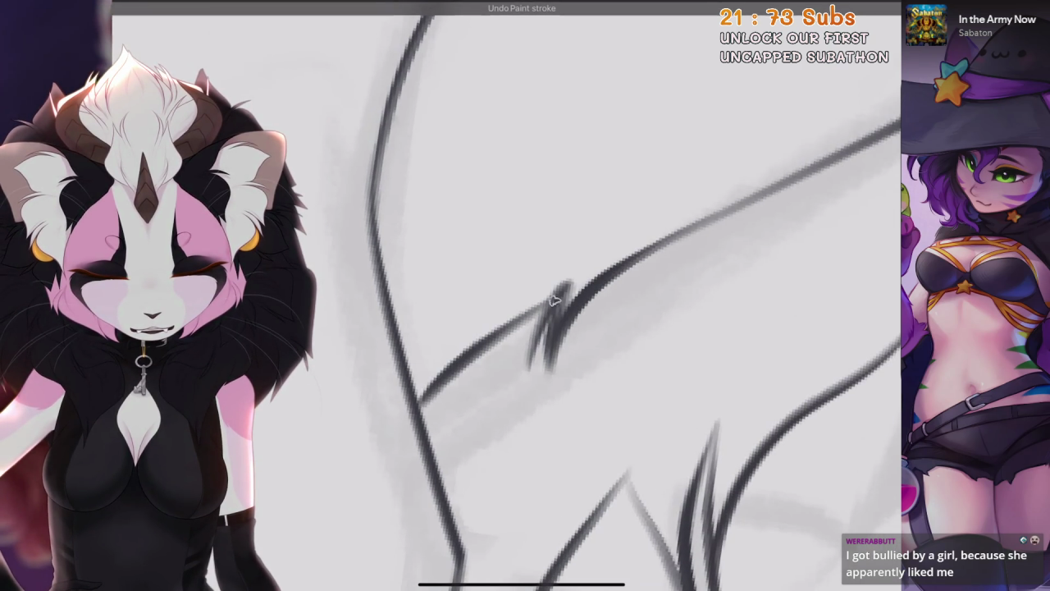
{"action": "left_click_drag", "start_coordinate": [420, 402], "coordinate": [559, 294]}
{"action": "scroll", "coordinate": [525, 296], "scroll_direction": "down", "scroll_amount": 1}
{"action": "scroll", "coordinate": [525, 295], "scroll_direction": "down", "scroll_amount": 1}
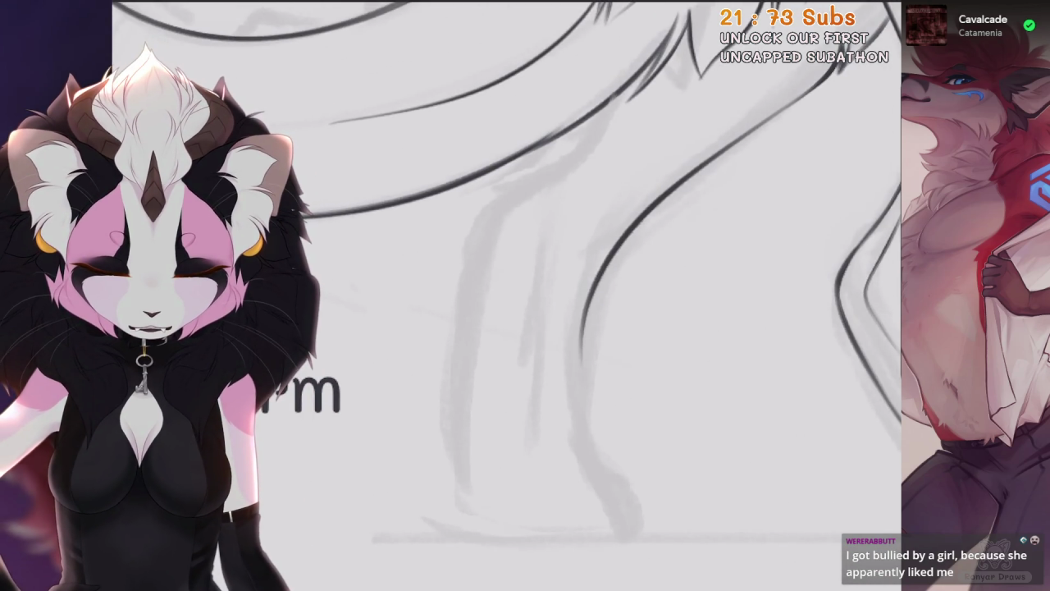
{"action": "key", "text": "ctrl+z"}
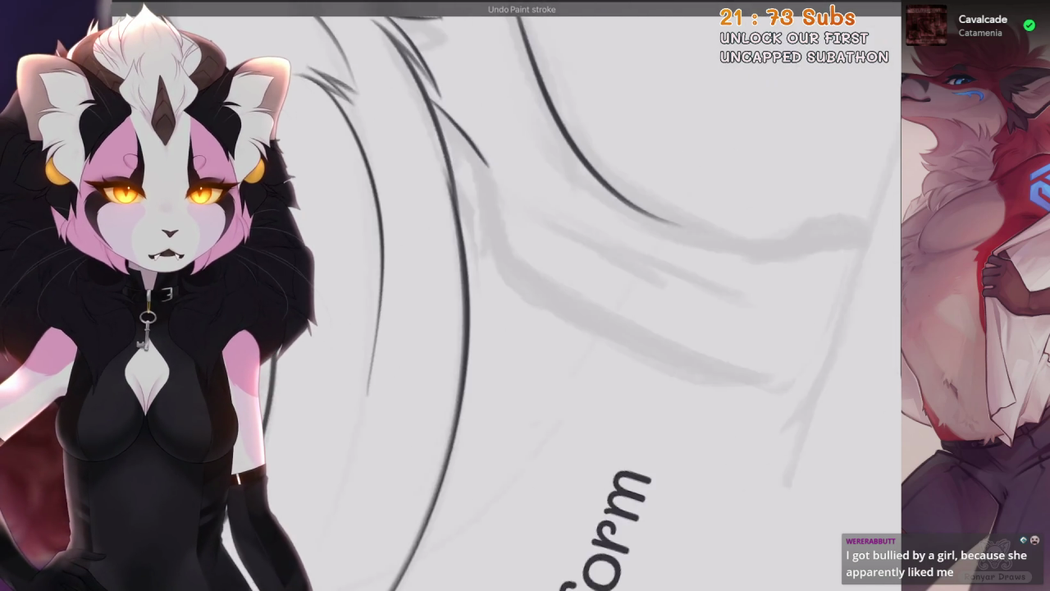
Undo earlier strokes and ink the curved line along the sketched leg
{"action": "key", "text": "ctrl+z"}
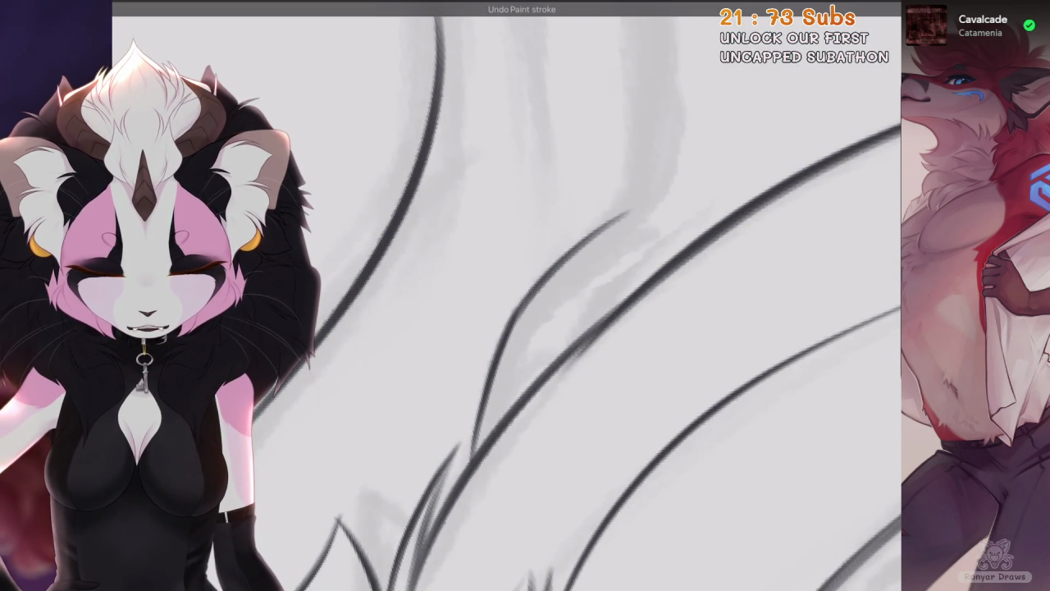
{"action": "key", "text": "ctrl+z"}
{"action": "left_click_drag", "start_coordinate": [495, 371], "coordinate": [648, 215]}
{"action": "key", "text": "ctrl+z"}
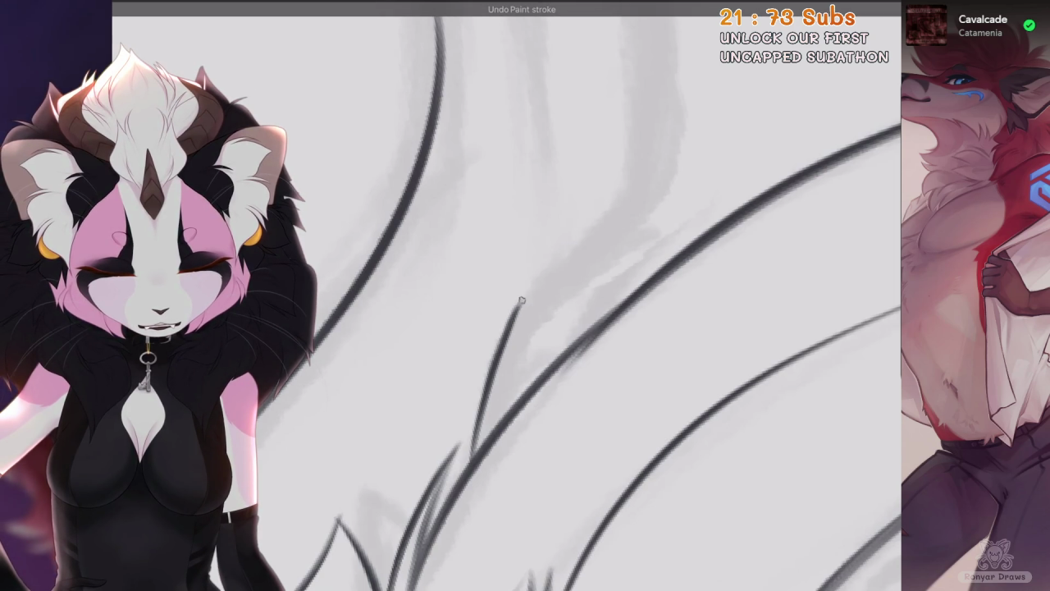
{"action": "left_click_drag", "start_coordinate": [495, 370], "coordinate": [648, 215]}
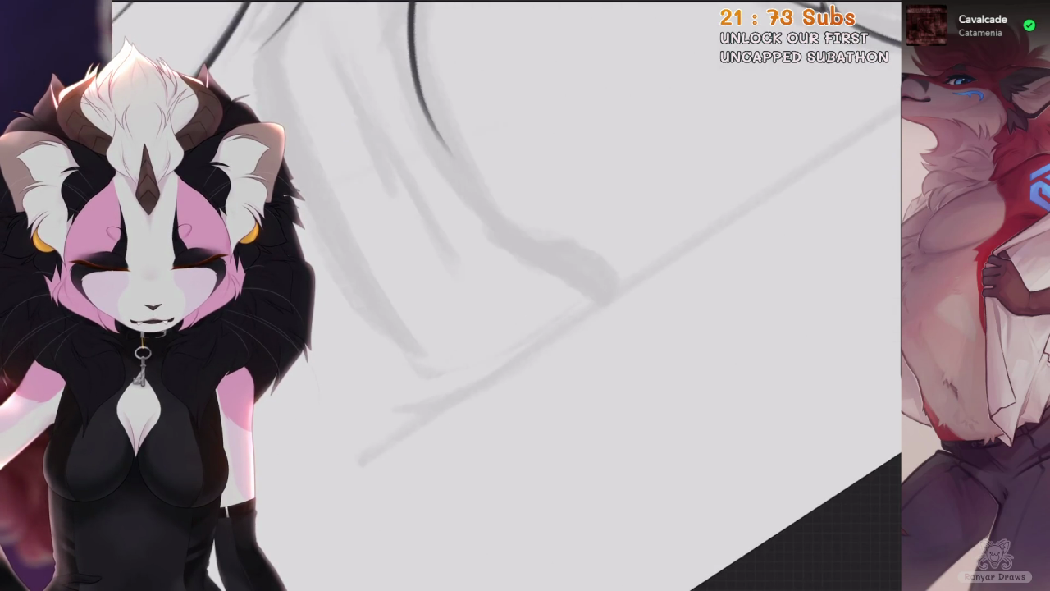
Try a straight lower-edge line and a connecting curve to the foot, undoing both
{"action": "left_click_drag", "start_coordinate": [614, 291], "coordinate": [447, 402]}
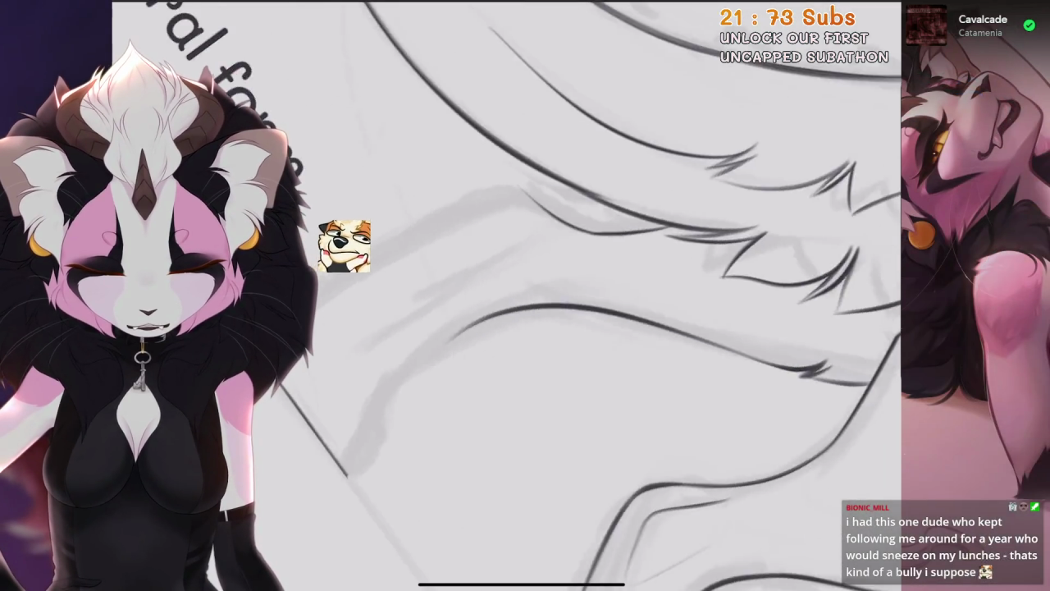
{"action": "key", "text": "ctrl+z"}
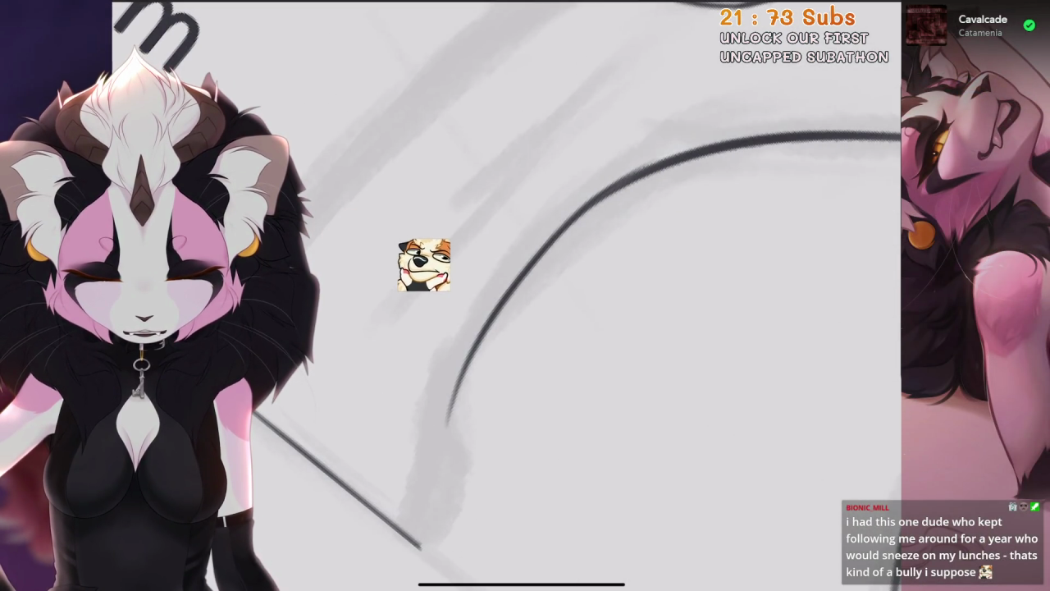
{"action": "key", "text": "ctrl+z"}
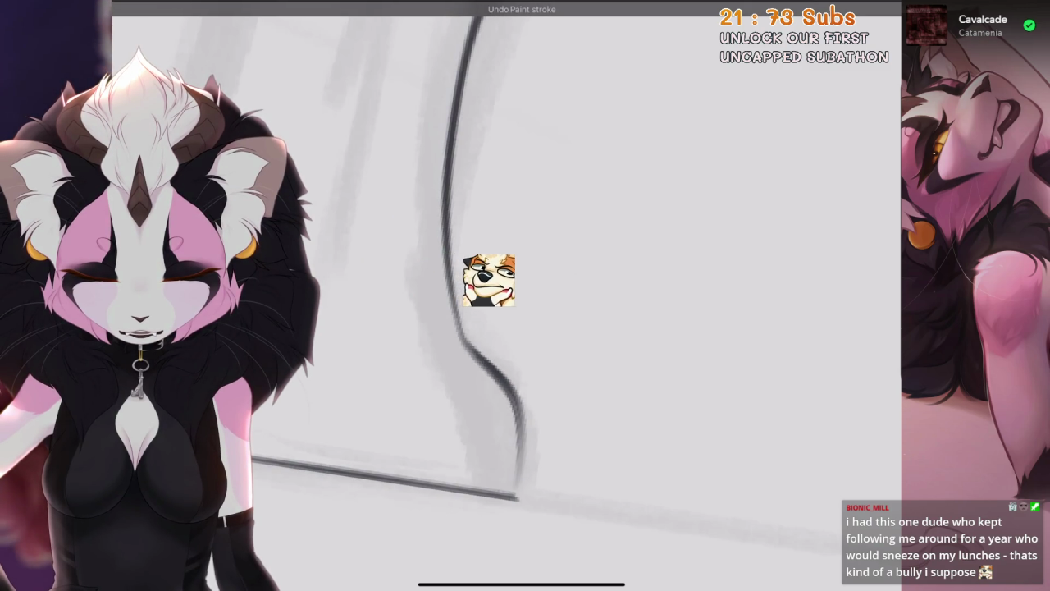
{"action": "left_click_drag", "start_coordinate": [495, 367], "coordinate": [519, 496]}
{"action": "key", "text": "ctrl+z"}
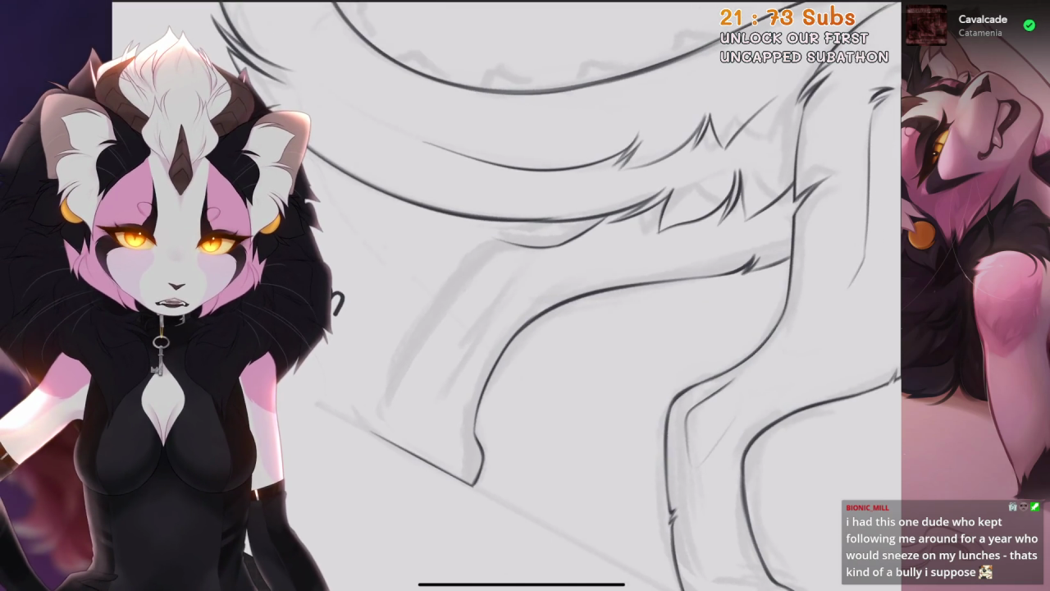
{"action": "scroll", "coordinate": [509, 295], "scroll_direction": "up", "scroll_amount": 3}
{"action": "scroll", "coordinate": [509, 295], "scroll_direction": "left", "scroll_amount": 1}
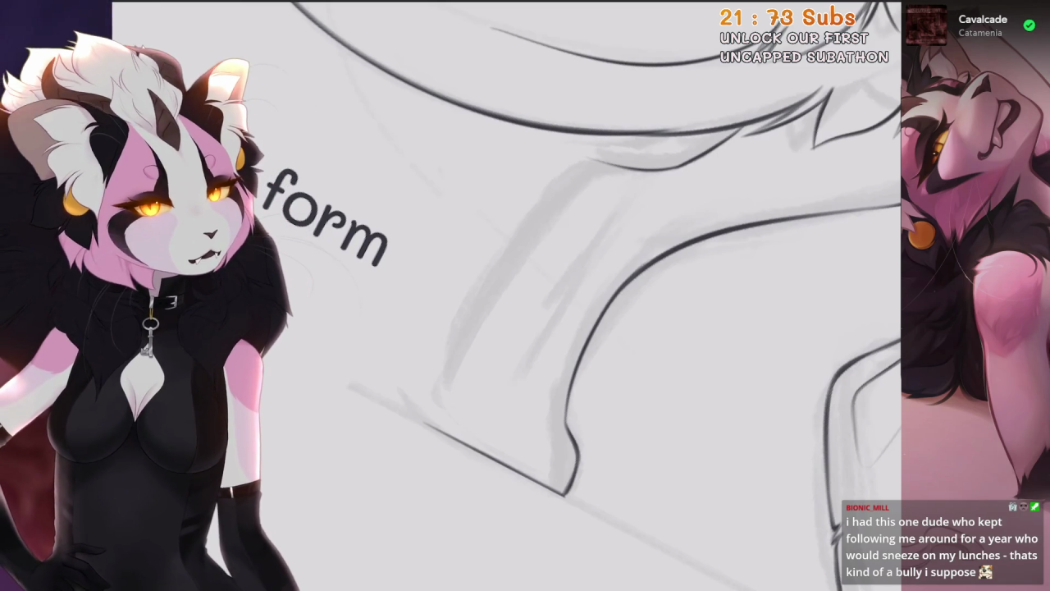
Ink the long curve along the leg's front edge and remove three stray strokes
{"action": "scroll", "coordinate": [393, 378], "scroll_direction": "up", "scroll_amount": 3}
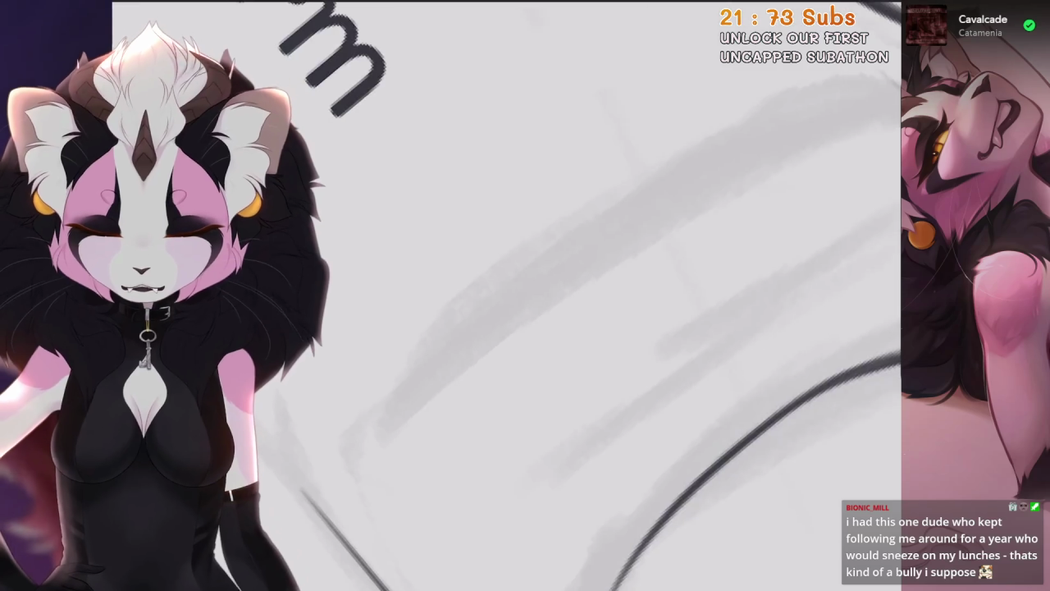
{"action": "scroll", "coordinate": [525, 296], "scroll_direction": "down", "scroll_amount": 1}
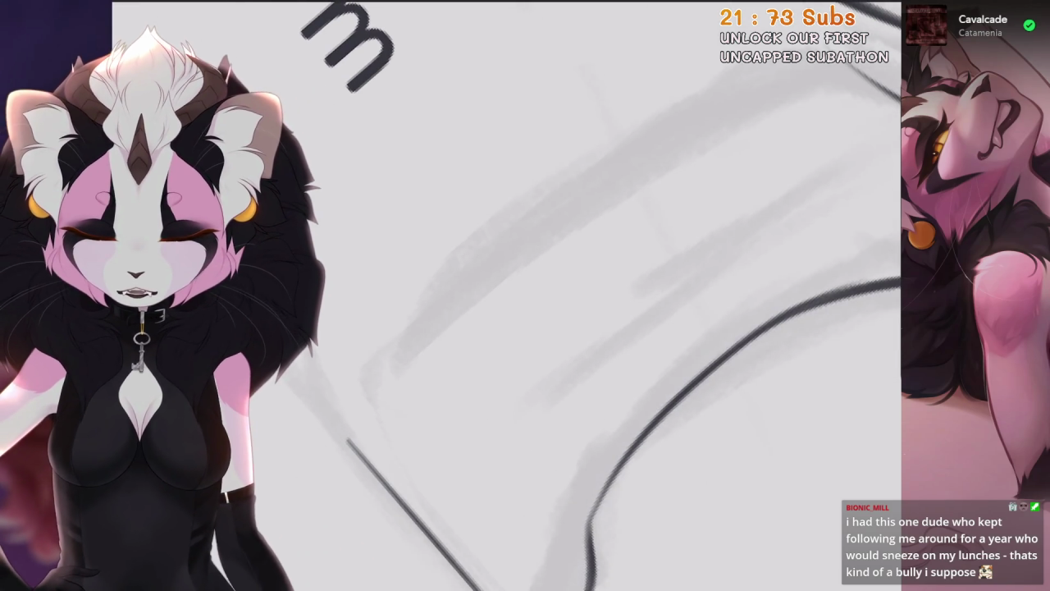
{"action": "key", "text": "ctrl+z"}
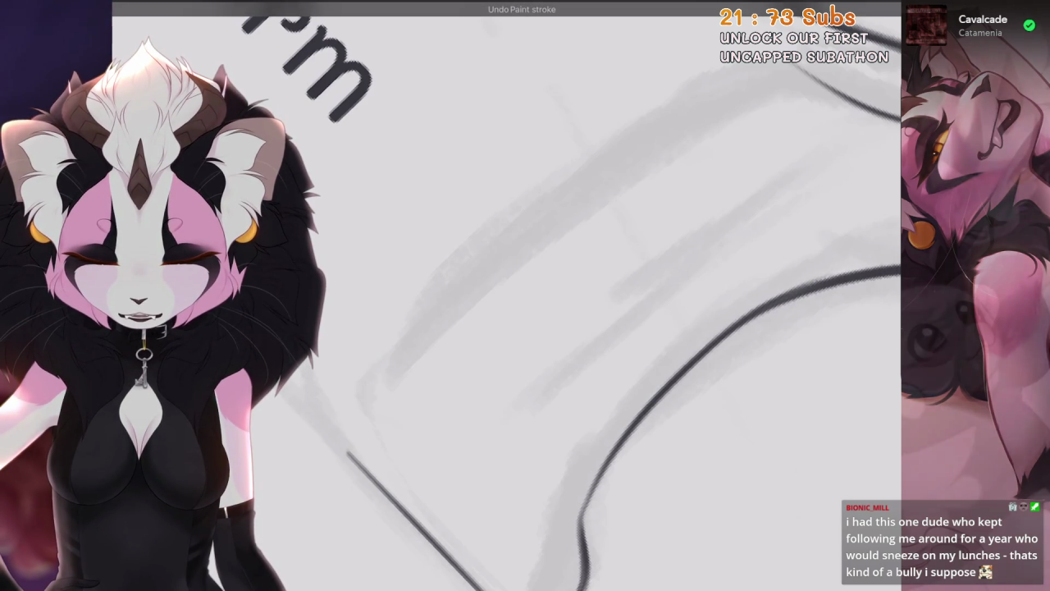
{"action": "left_click_drag", "start_coordinate": [346, 450], "coordinate": [670, 116]}
{"action": "key", "text": "ctrl+z"}
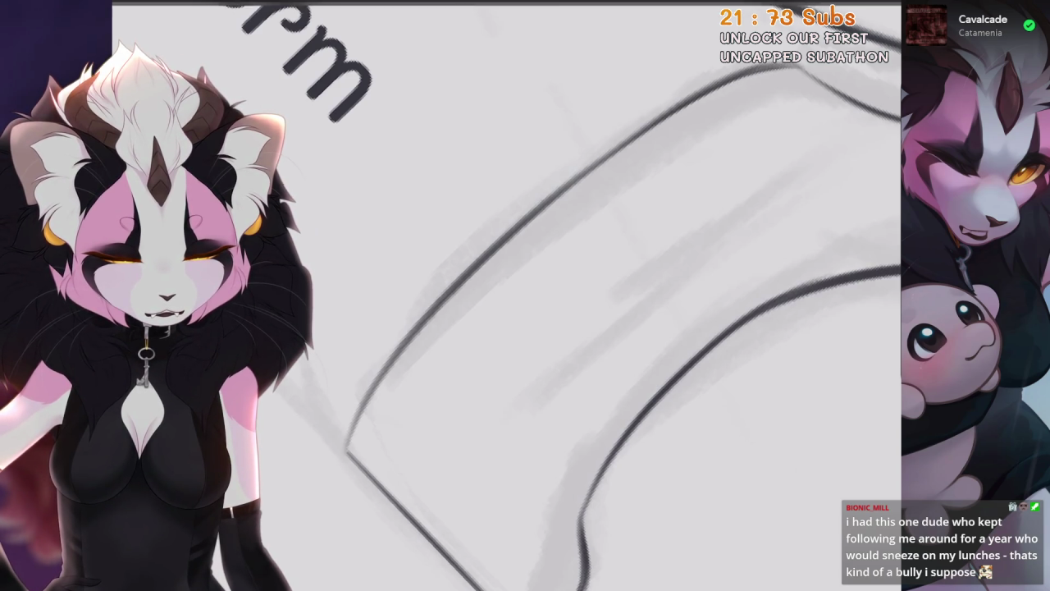
{"action": "key", "text": "ctrl+z"}
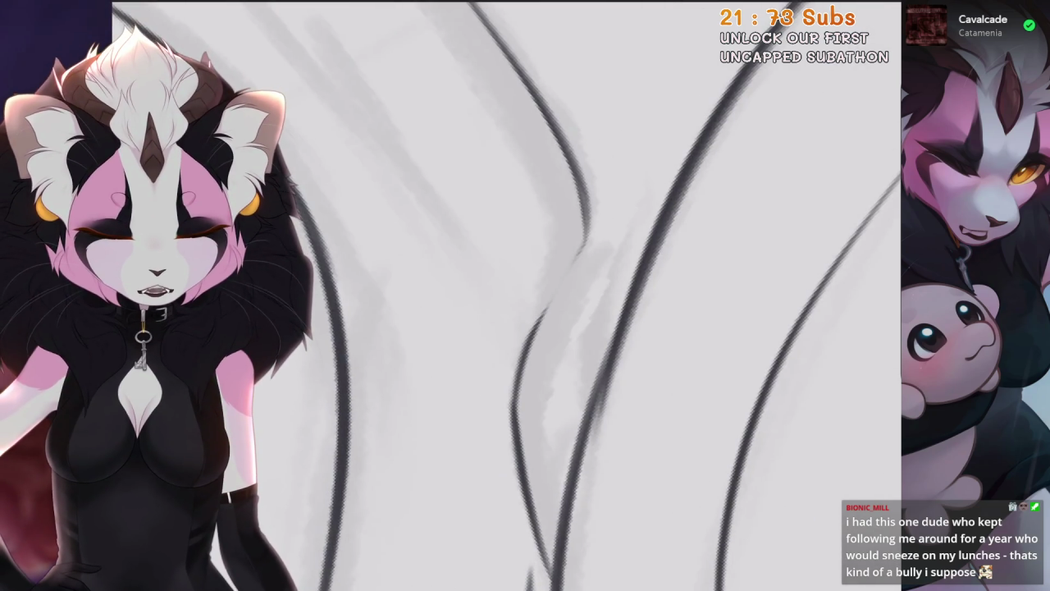
{"action": "key", "text": "ctrl+z"}
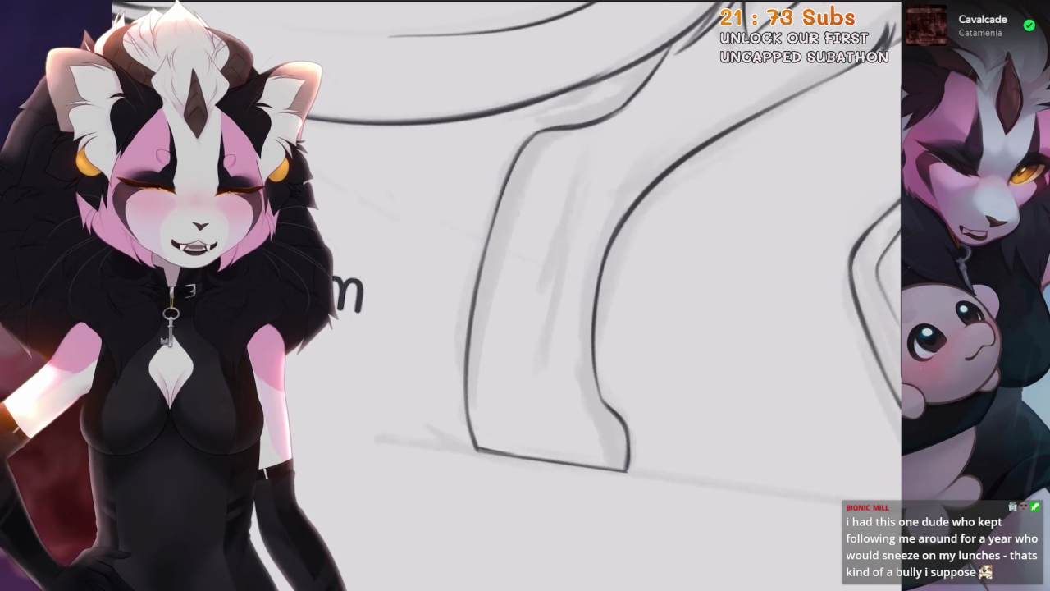
Freehand-select the inked lower leg line and open Liquify to reshape it
{"action": "key", "text": "s"}
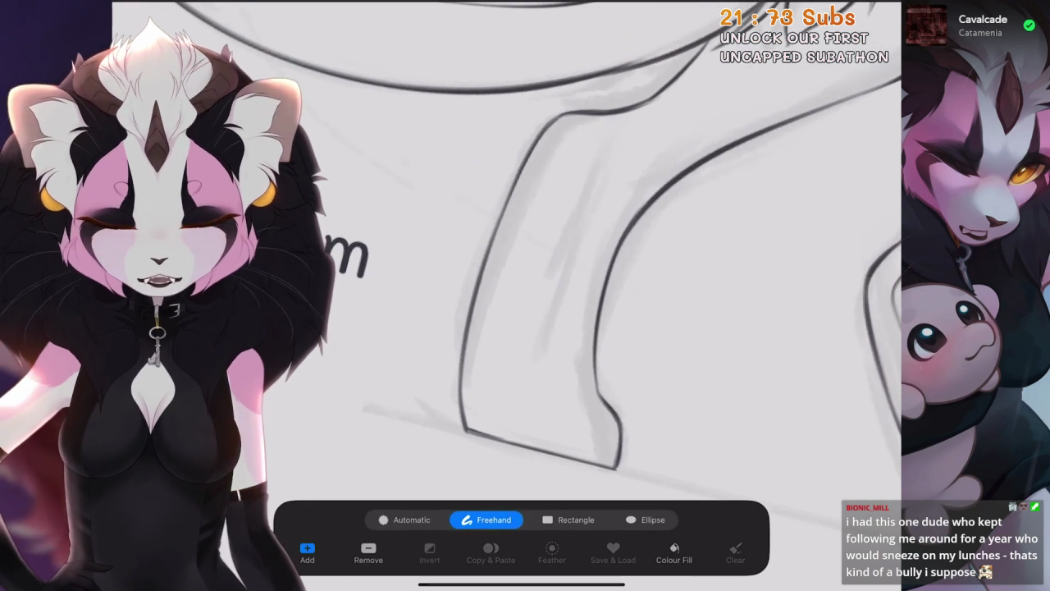
{"action": "left_click_drag", "start_coordinate": [579, 192], "coordinate": [433, 376]}
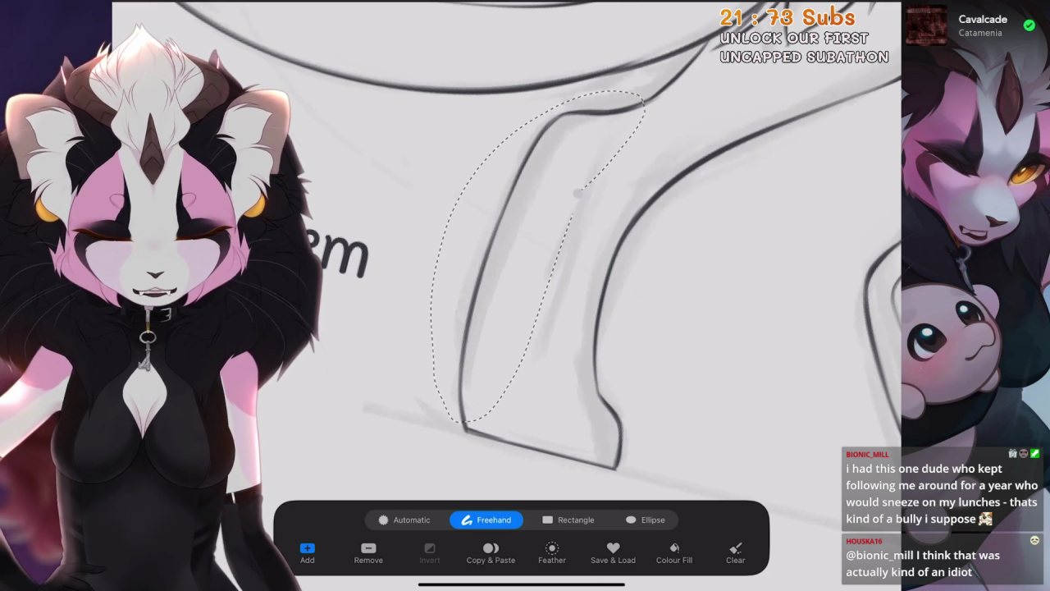
{"action": "left_click", "coordinate": [176, 12]}
{"action": "left_click", "coordinate": [205, 394]}
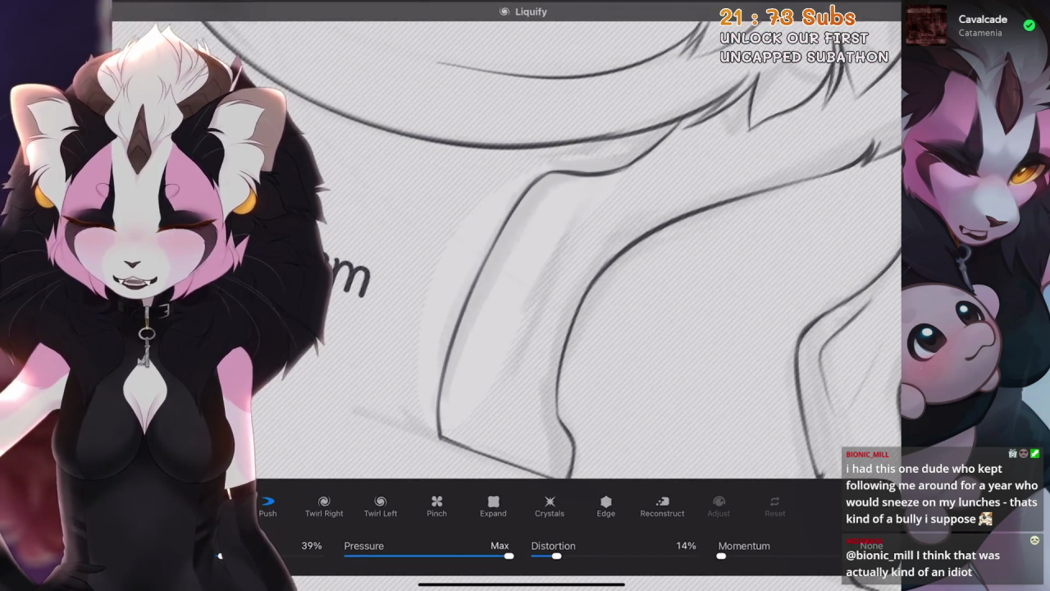
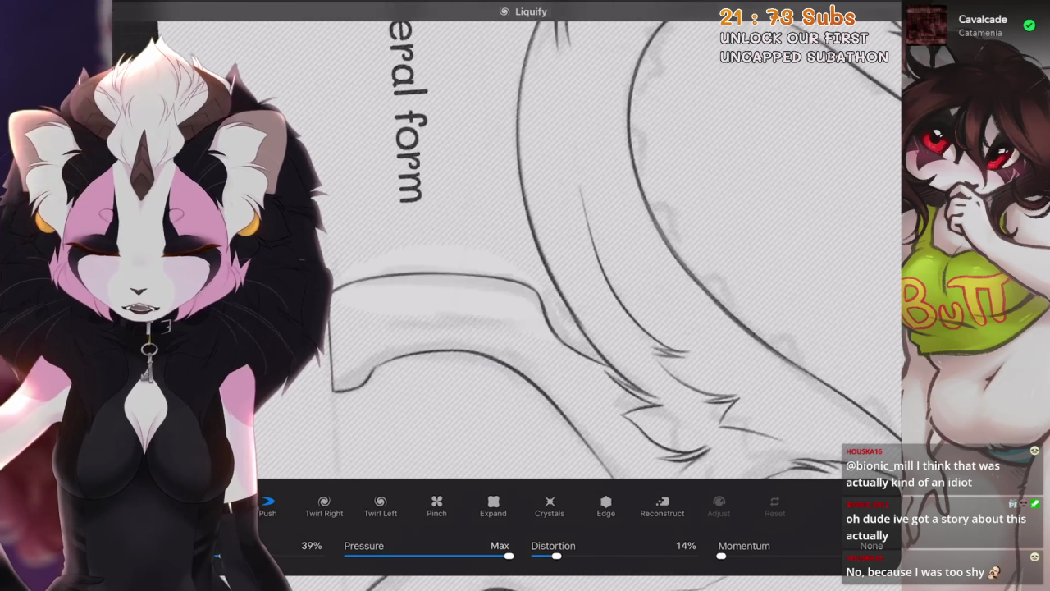
Undo three liquify pushes on the legs and tail, rotating the canvas to check the result
{"action": "key", "text": "ctrl+z"}
{"action": "left_click_drag", "start_coordinate": [574, 246], "coordinate": [574, 205]}
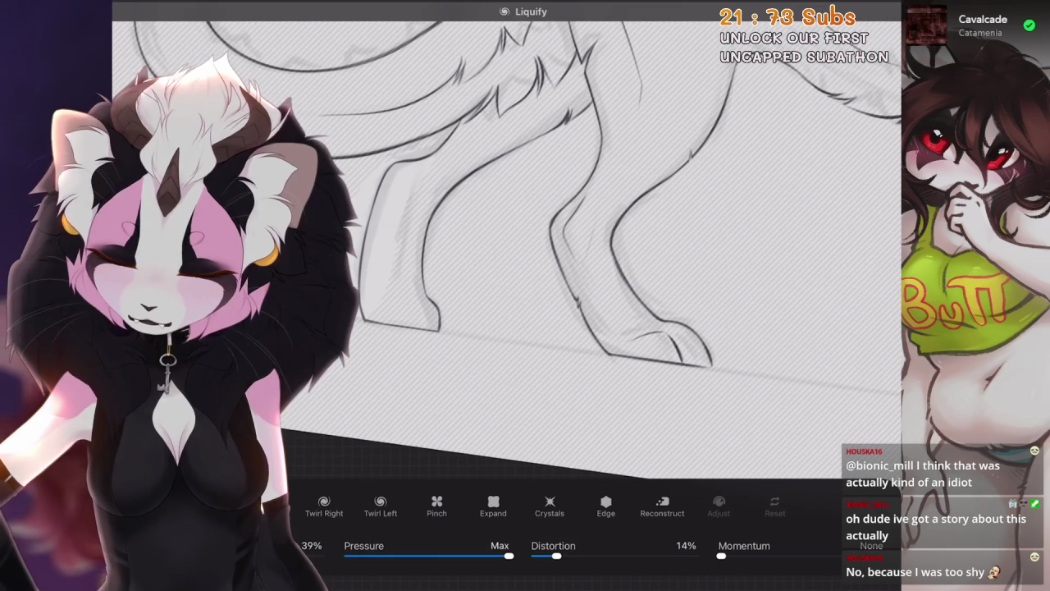
{"action": "mouse_move", "coordinate": [574, 246]}
{"action": "left_mouse_down"}
{"action": "mouse_move", "coordinate": [558, 271]}
{"action": "mouse_move", "coordinate": [534, 206]}
{"action": "mouse_move", "coordinate": [575, 262]}
{"action": "mouse_move", "coordinate": [492, 229]}
{"action": "mouse_move", "coordinate": [558, 270]}
{"action": "mouse_move", "coordinate": [541, 295]}
{"action": "left_mouse_up"}
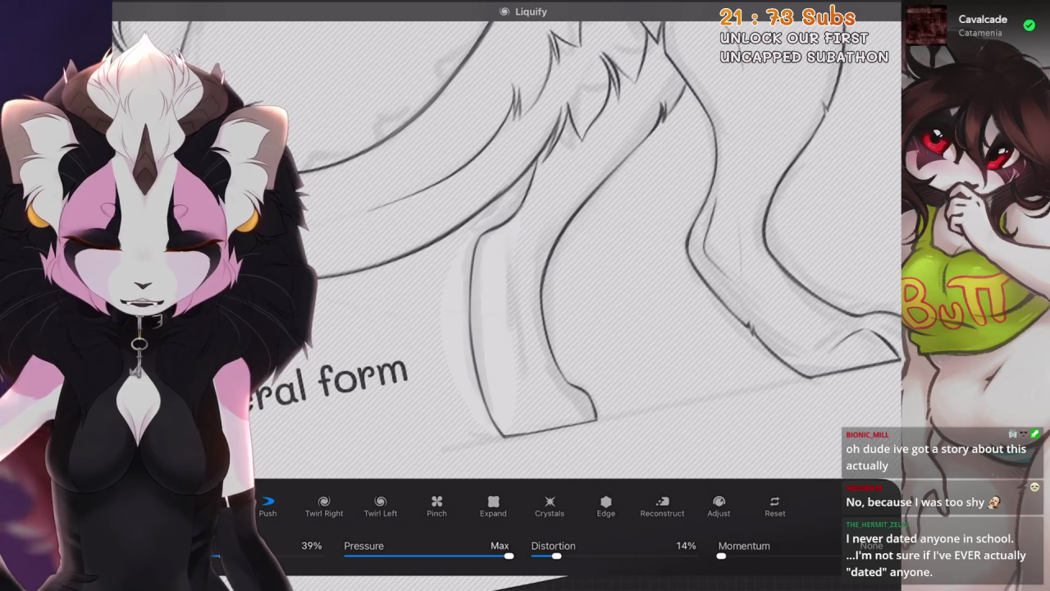
{"action": "key", "text": "ctrl+z"}
{"action": "left_click_drag", "start_coordinate": [575, 247], "coordinate": [525, 292]}
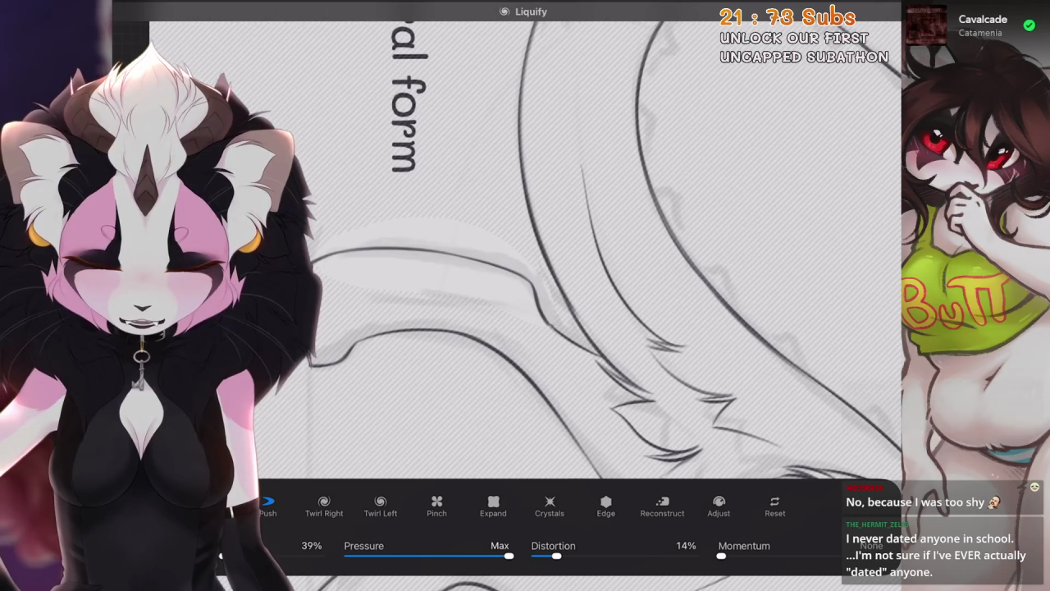
{"action": "key", "text": "ctrl+z"}
{"action": "mouse_move", "coordinate": [574, 246]}
{"action": "left_mouse_down"}
{"action": "mouse_move", "coordinate": [534, 279]}
{"action": "mouse_move", "coordinate": [541, 344]}
{"action": "left_mouse_up"}
{"action": "mouse_move", "coordinate": [525, 246]}
{"action": "left_mouse_down"}
{"action": "mouse_move", "coordinate": [558, 287]}
{"action": "mouse_move", "coordinate": [541, 271]}
{"action": "left_mouse_up"}
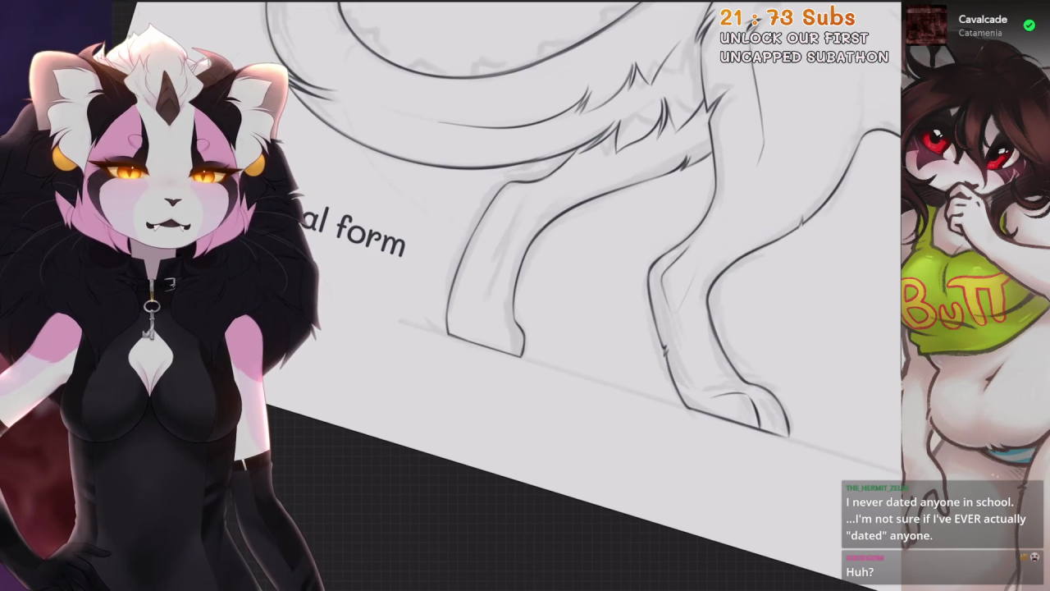
Pan over the legs and bring the dragon head back into view
{"action": "left_click_drag", "start_coordinate": [525, 246], "coordinate": [550, 240]}
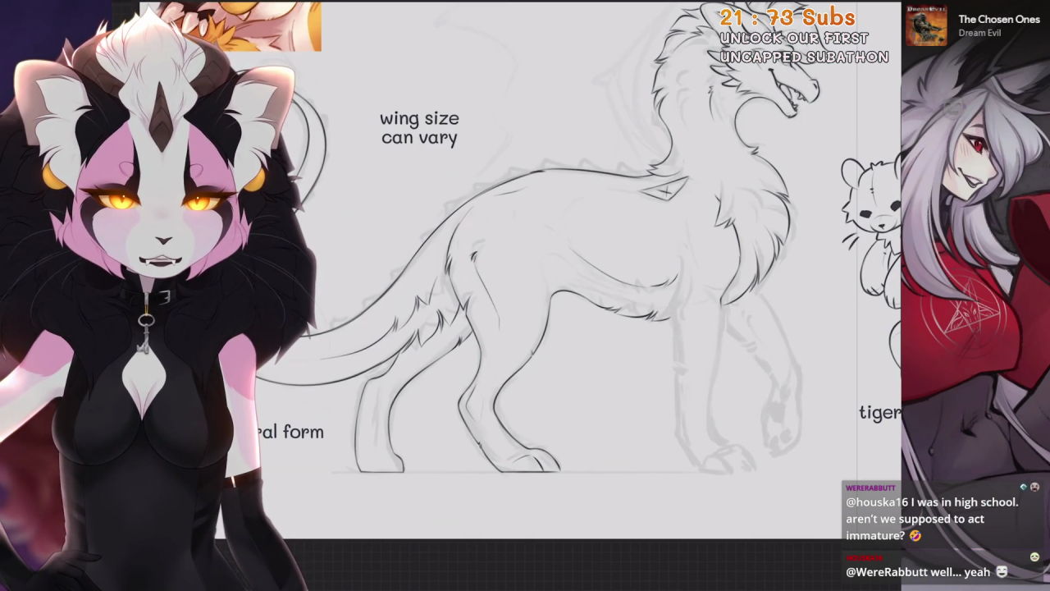
{"action": "left_click_drag", "start_coordinate": [574, 287], "coordinate": [365, 394]}
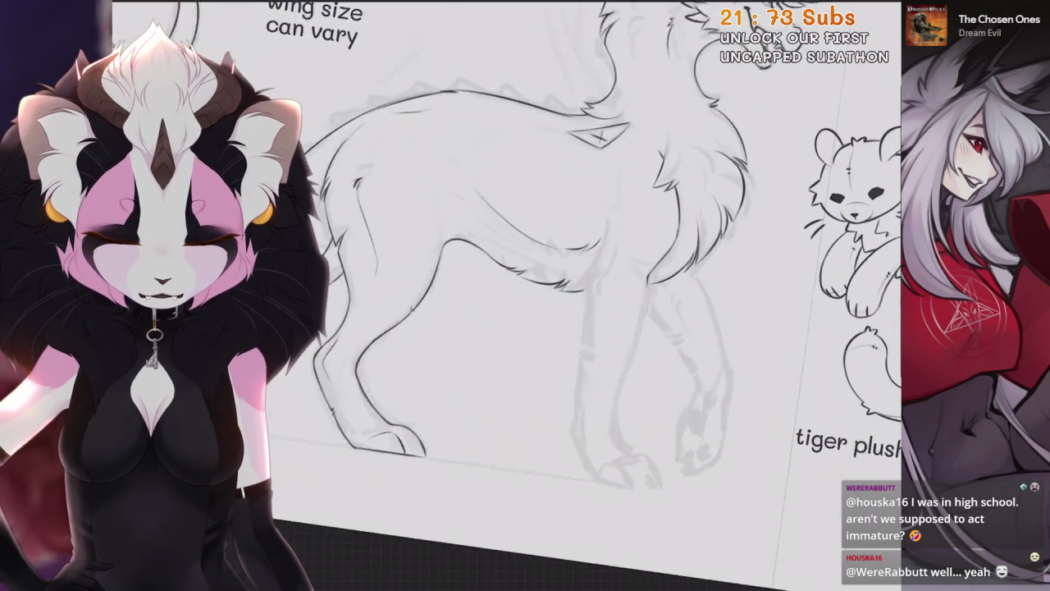
{"action": "key", "text": "ctrl+0"}
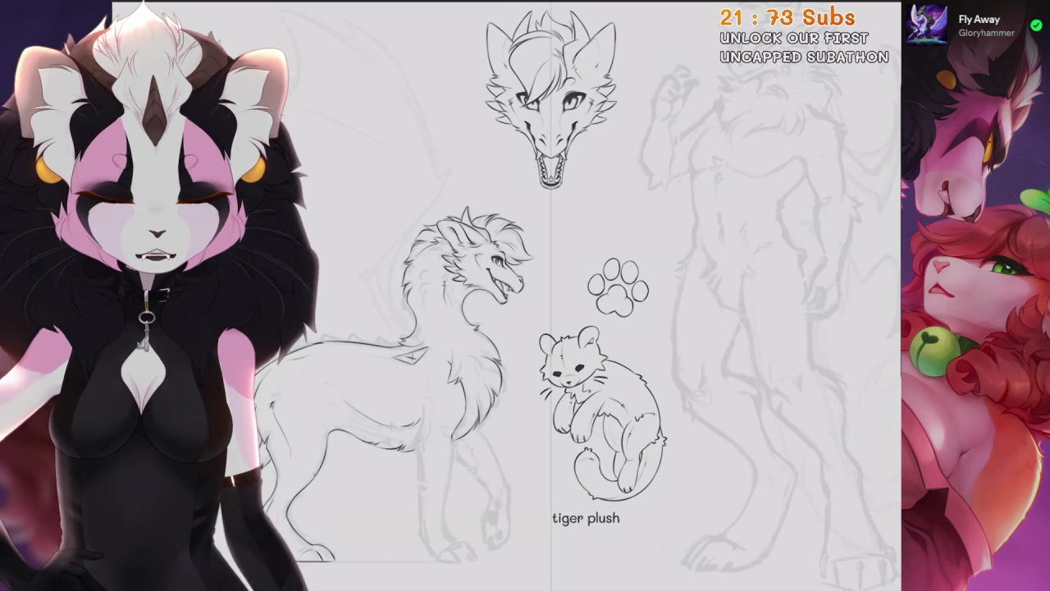
Check the lineart layer in the layers list and zoom in on the leg
{"action": "scroll", "coordinate": [216, 356], "scroll_direction": "up", "scroll_amount": 2}
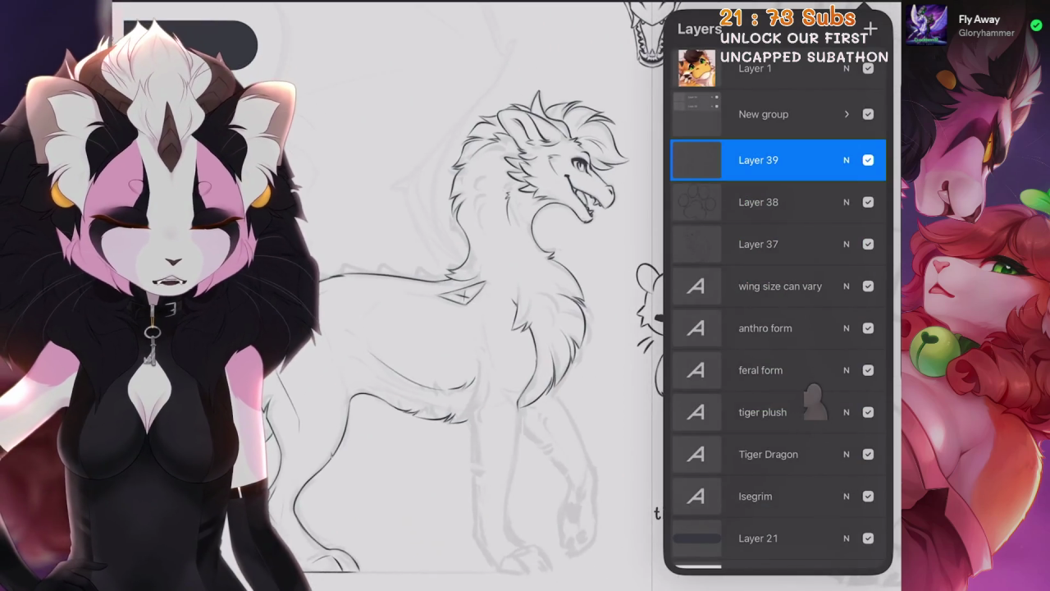
{"action": "left_click", "coordinate": [815, 402]}
{"action": "scroll", "coordinate": [525, 296], "scroll_direction": "up", "scroll_amount": 5}
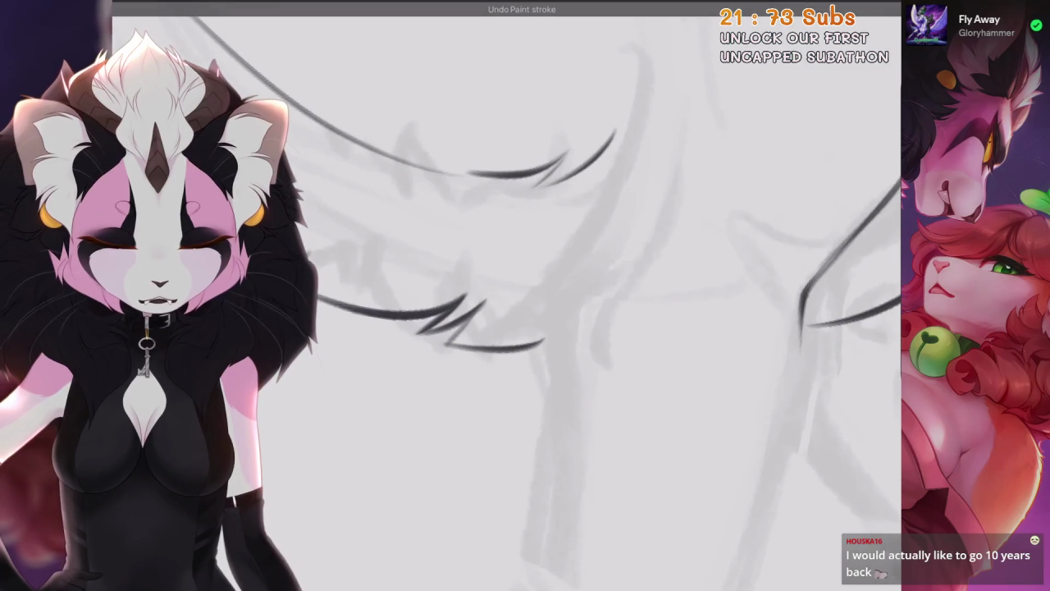
{"action": "scroll", "coordinate": [492, 296], "scroll_direction": "down", "scroll_amount": 3}
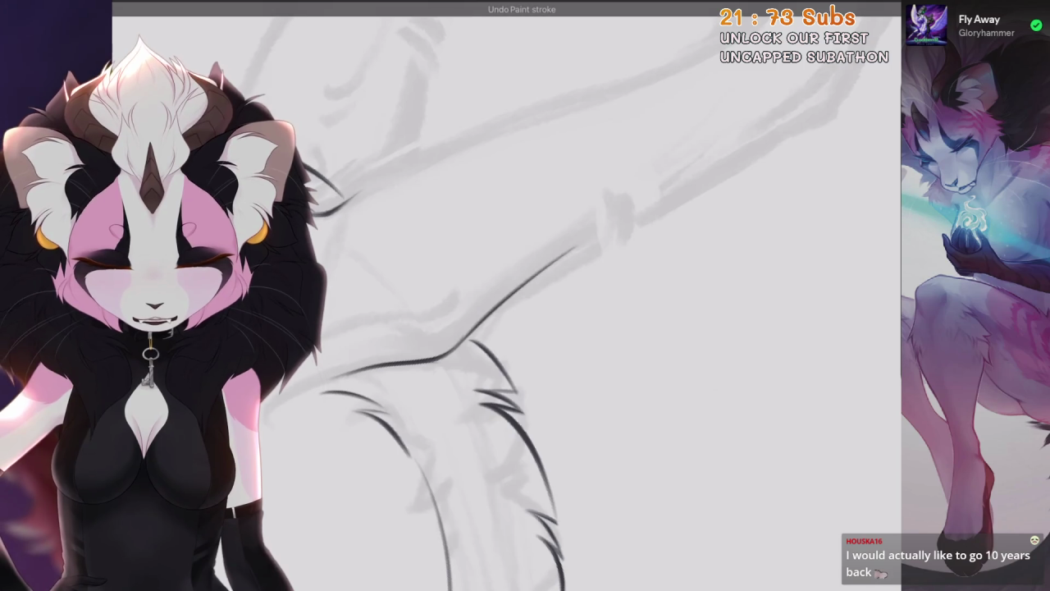
{"action": "scroll", "coordinate": [506, 295], "scroll_direction": "down", "scroll_amount": 3}
{"action": "scroll", "coordinate": [588, 240], "scroll_direction": "down", "scroll_amount": 3}
{"action": "scroll", "coordinate": [588, 240], "scroll_direction": "up", "scroll_amount": 4}
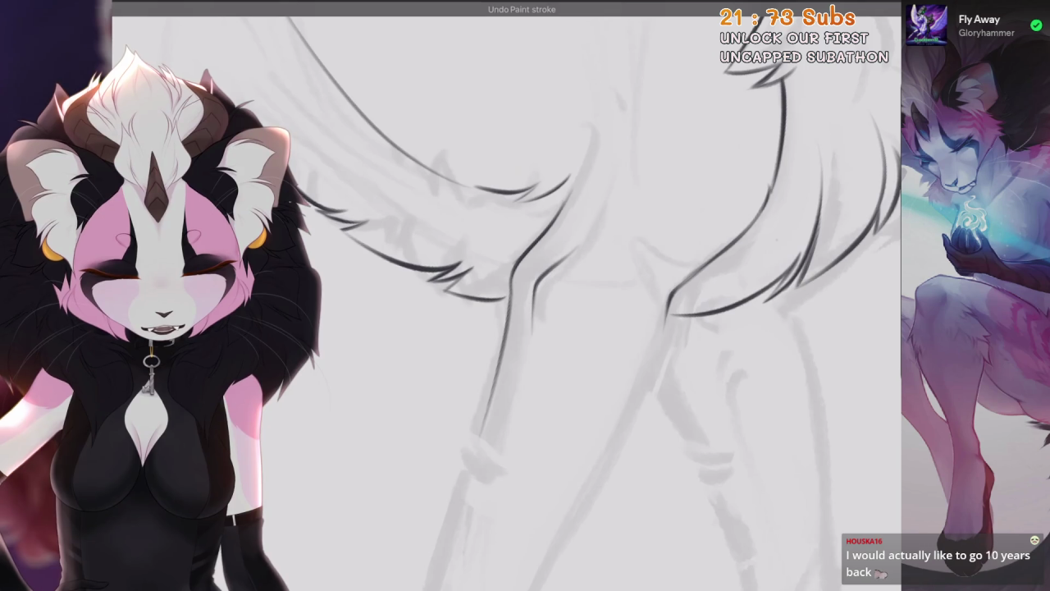
{"action": "scroll", "coordinate": [536, 328], "scroll_direction": "down", "scroll_amount": 3}
{"action": "scroll", "coordinate": [507, 295], "scroll_direction": "up", "scroll_amount": 3}
Ink the dark leg contour diagonally down toward the paw, redoing trial strokes
{"action": "left_click_drag", "start_coordinate": [604, 154], "coordinate": [430, 374]}
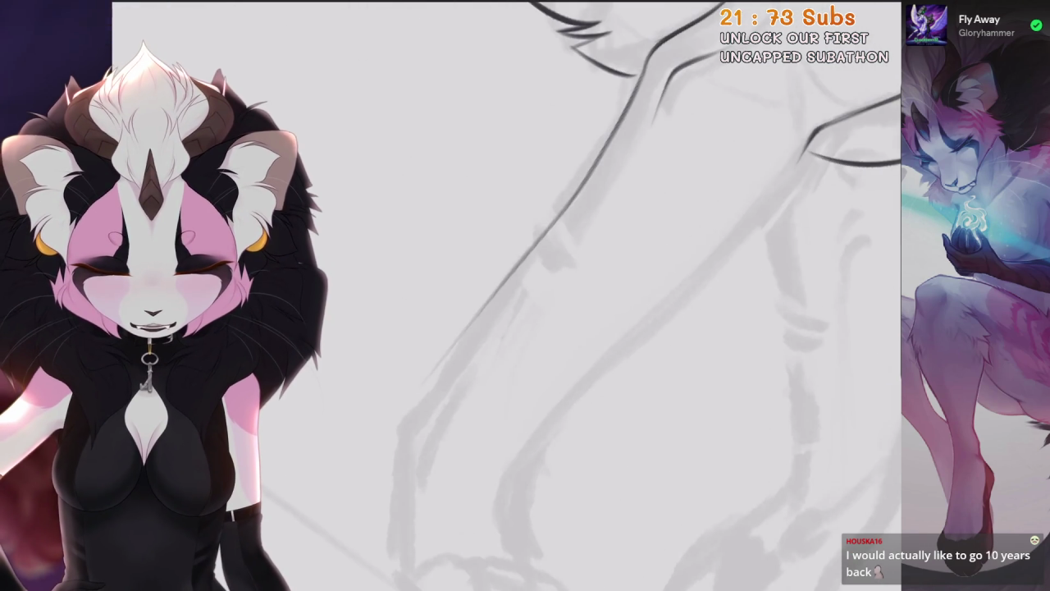
{"action": "key", "text": "ctrl+z"}
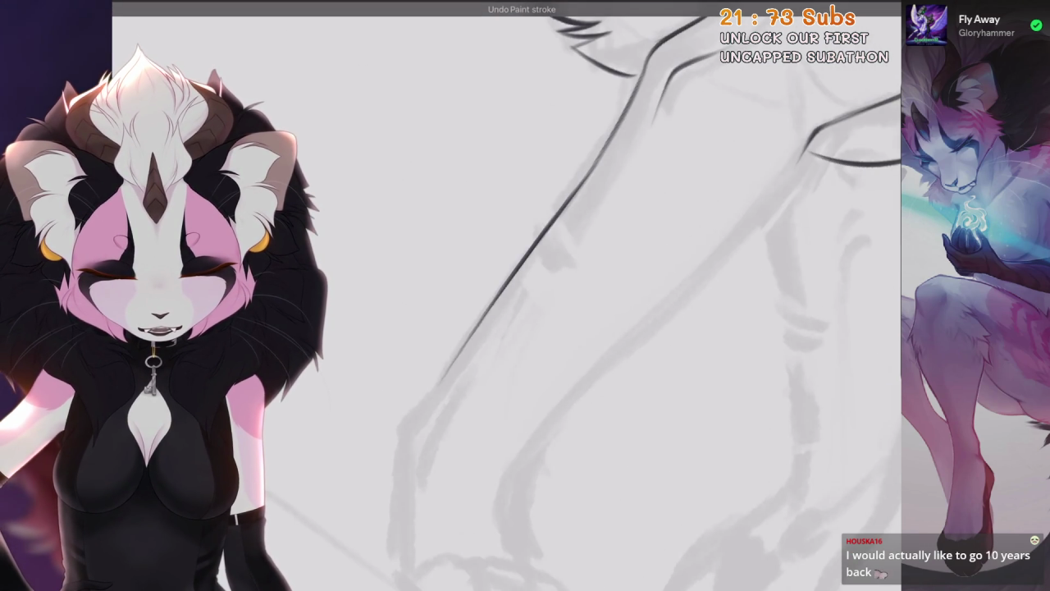
{"action": "scroll", "coordinate": [591, 246], "scroll_direction": "up", "scroll_amount": 2}
{"action": "key", "text": "ctrl+z"}
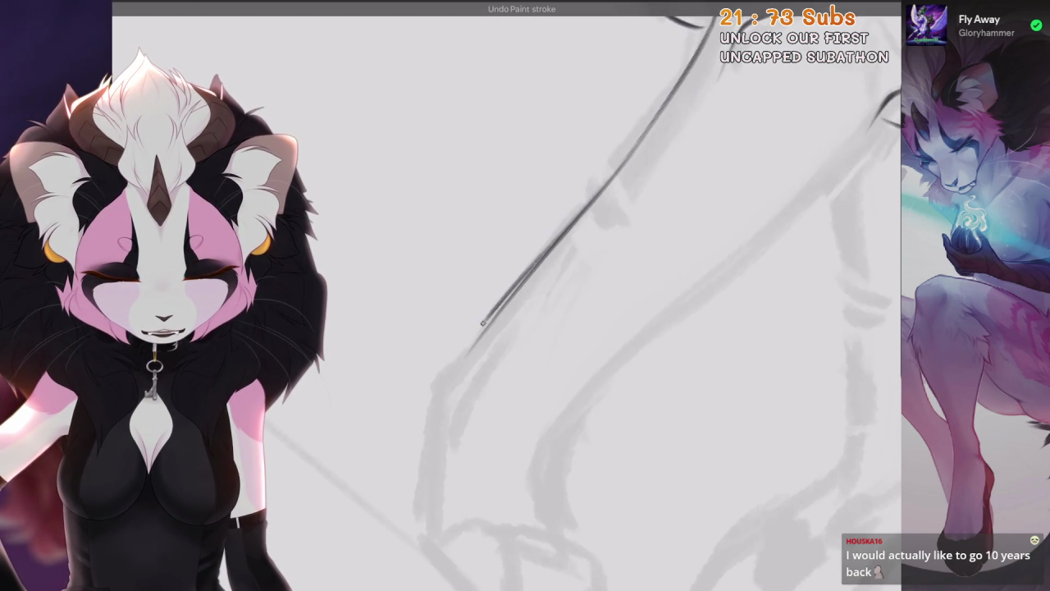
{"action": "left_click_drag", "start_coordinate": [607, 184], "coordinate": [449, 379]}
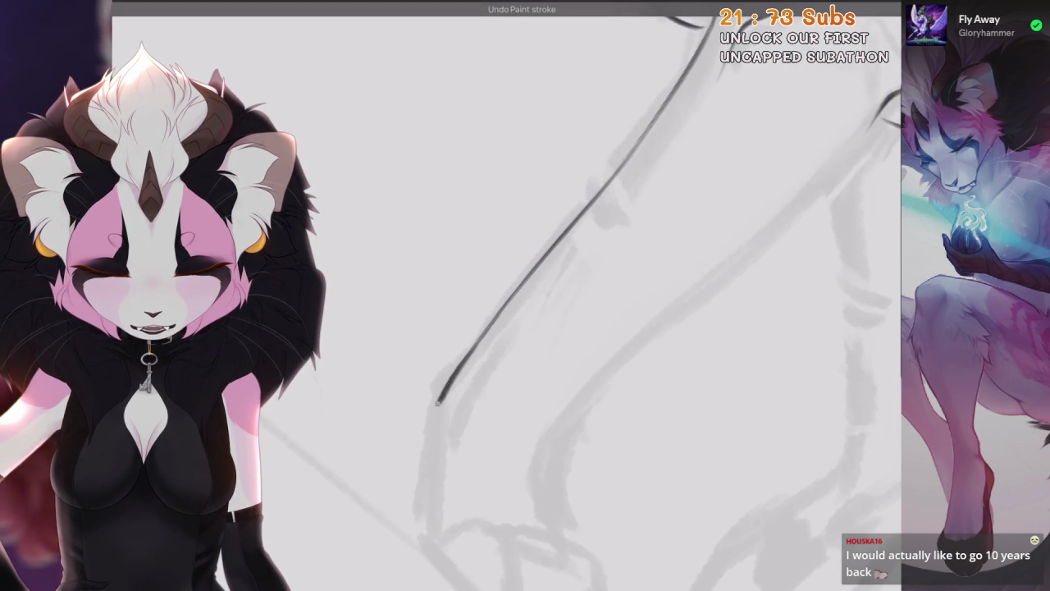
{"action": "scroll", "coordinate": [506, 295], "scroll_direction": "down", "scroll_amount": 3}
{"action": "scroll", "coordinate": [492, 328], "scroll_direction": "up", "scroll_amount": 2}
{"action": "scroll", "coordinate": [493, 328], "scroll_direction": "up", "scroll_amount": 2}
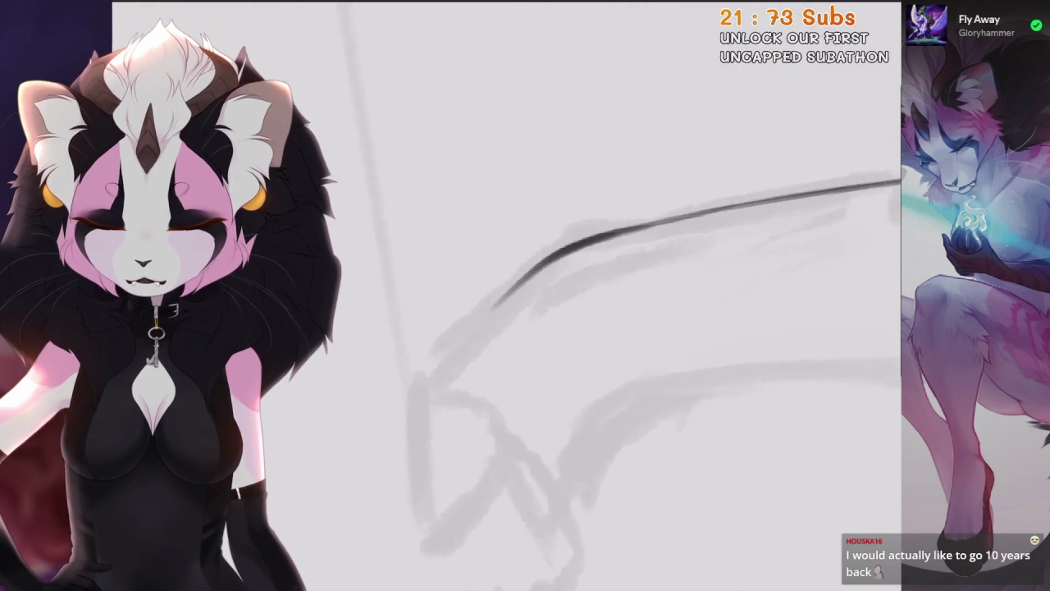
{"action": "scroll", "coordinate": [492, 328], "scroll_direction": "up", "scroll_amount": 2}
{"action": "key", "text": "ctrl+z"}
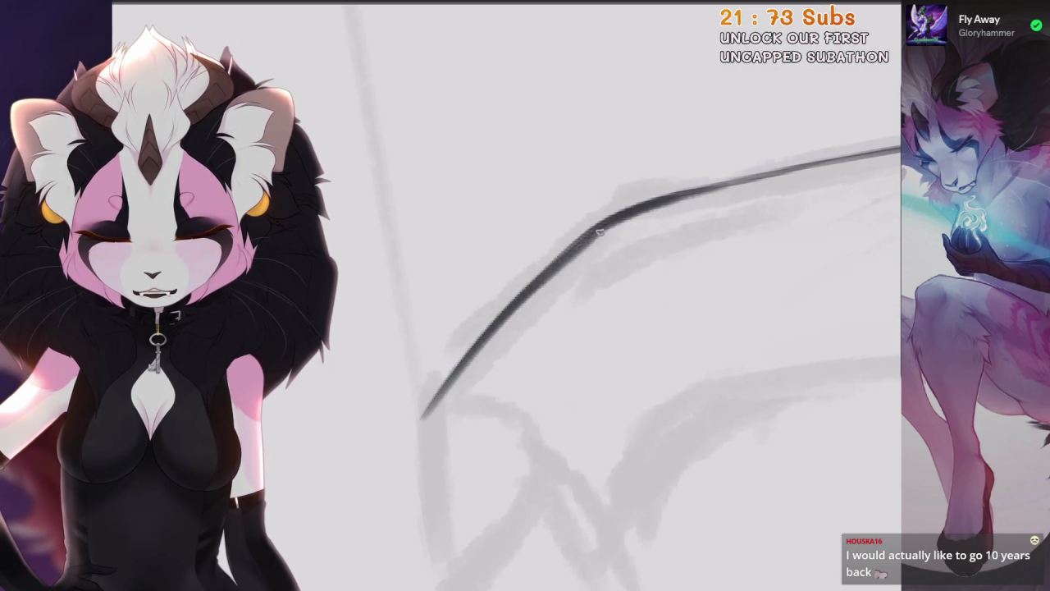
{"action": "scroll", "coordinate": [630, 295], "scroll_direction": "down", "scroll_amount": 2}
{"action": "mouse_move", "coordinate": [609, 163]}
{"action": "left_mouse_down"}
{"action": "mouse_move", "coordinate": [276, 469]}
{"action": "mouse_move", "coordinate": [335, 422]}
{"action": "left_mouse_up"}
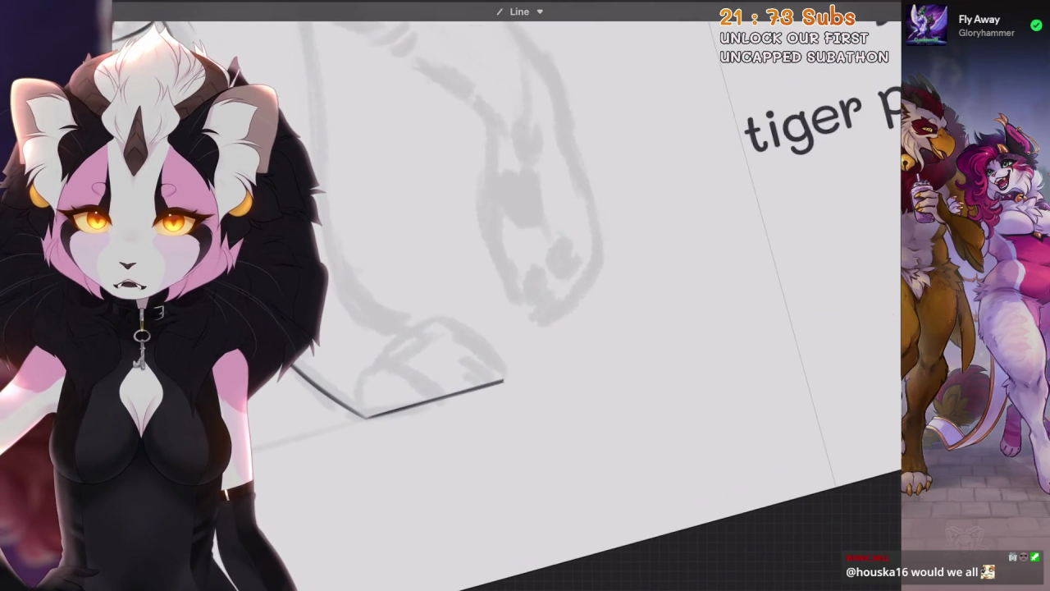
Redraw the curved leg outline over the sketch, undoing strokes that miss
{"action": "left_click_drag", "start_coordinate": [525, 287], "coordinate": [574, 344]}
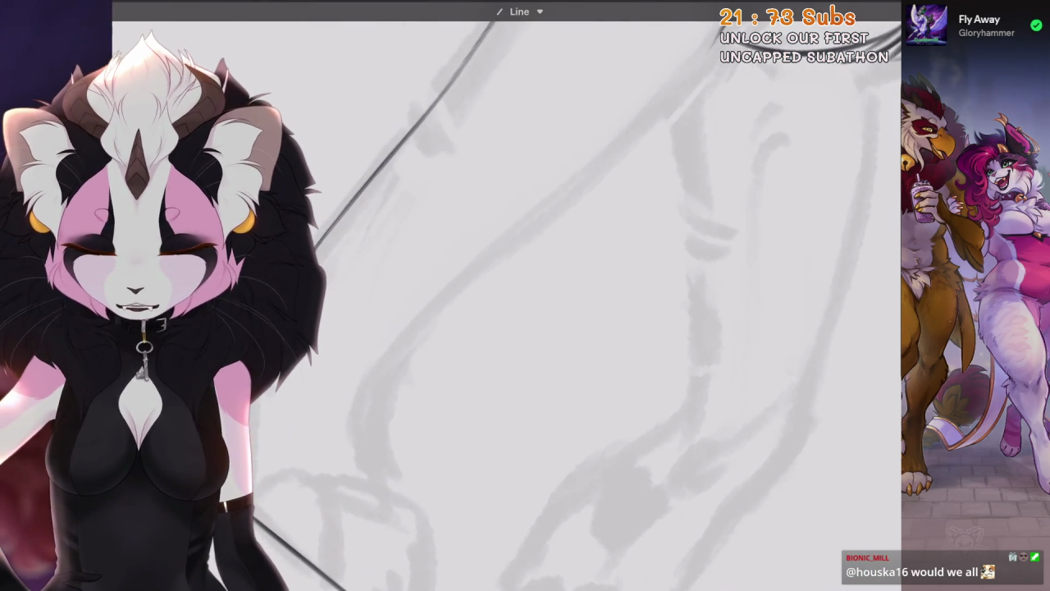
{"action": "key", "text": "ctrl+z"}
{"action": "key", "text": "ctrl+z"}
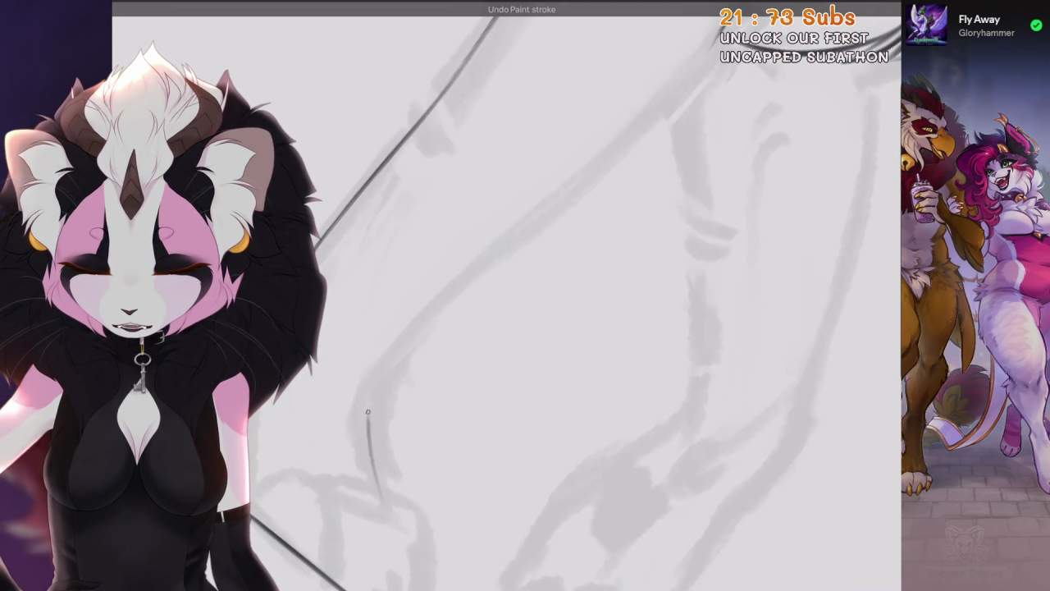
{"action": "key", "text": "ctrl+z"}
{"action": "left_click_drag", "start_coordinate": [432, 314], "coordinate": [374, 501]}
{"action": "scroll", "coordinate": [507, 295], "scroll_direction": "down", "scroll_amount": 3}
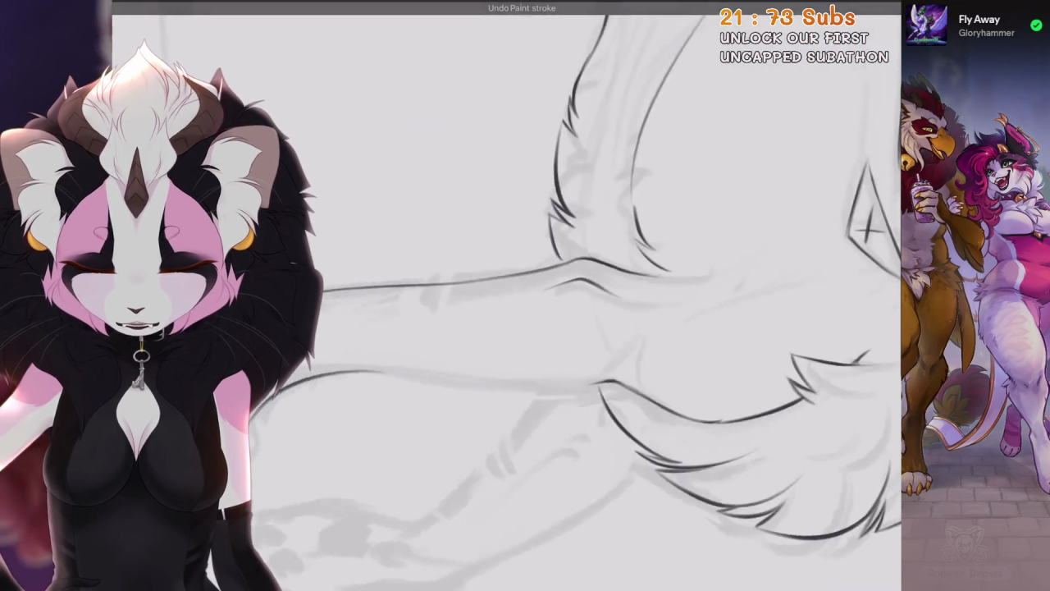
{"action": "scroll", "coordinate": [507, 296], "scroll_direction": "up", "scroll_amount": 5}
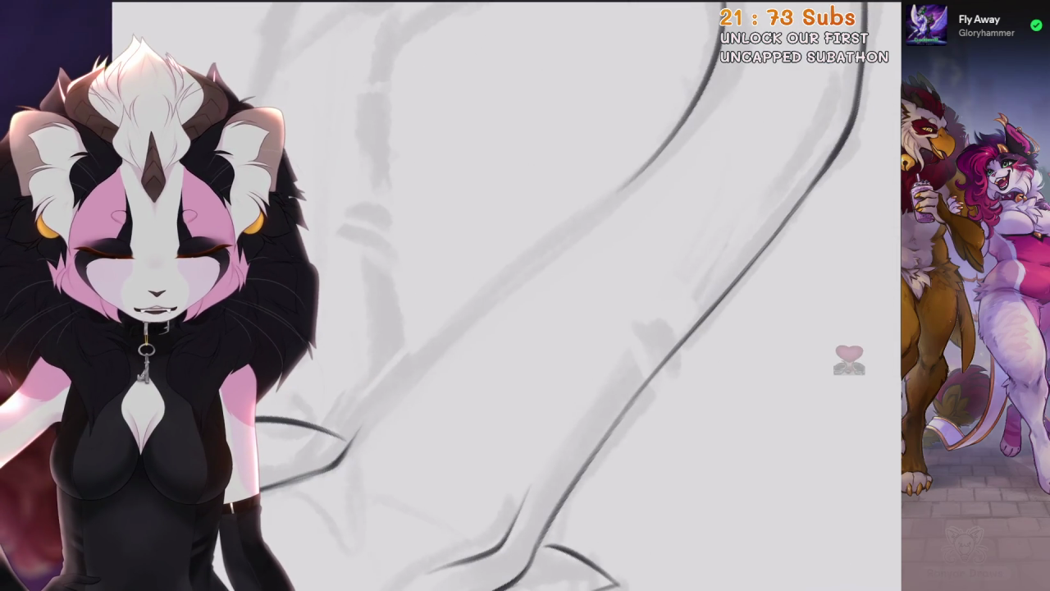
{"action": "key", "text": "ctrl+z"}
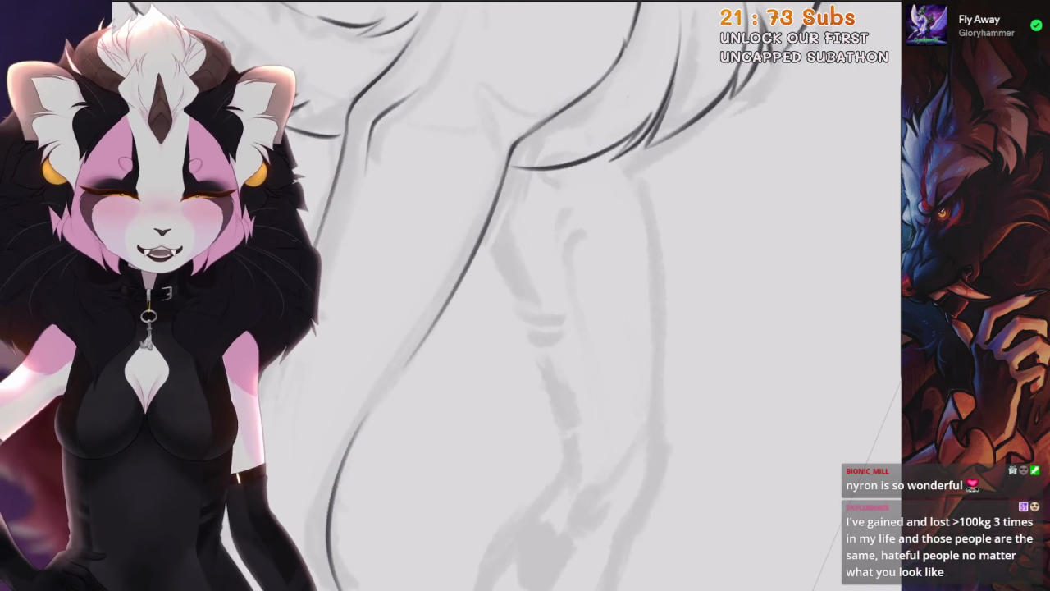
{"action": "key", "text": "ctrl+z"}
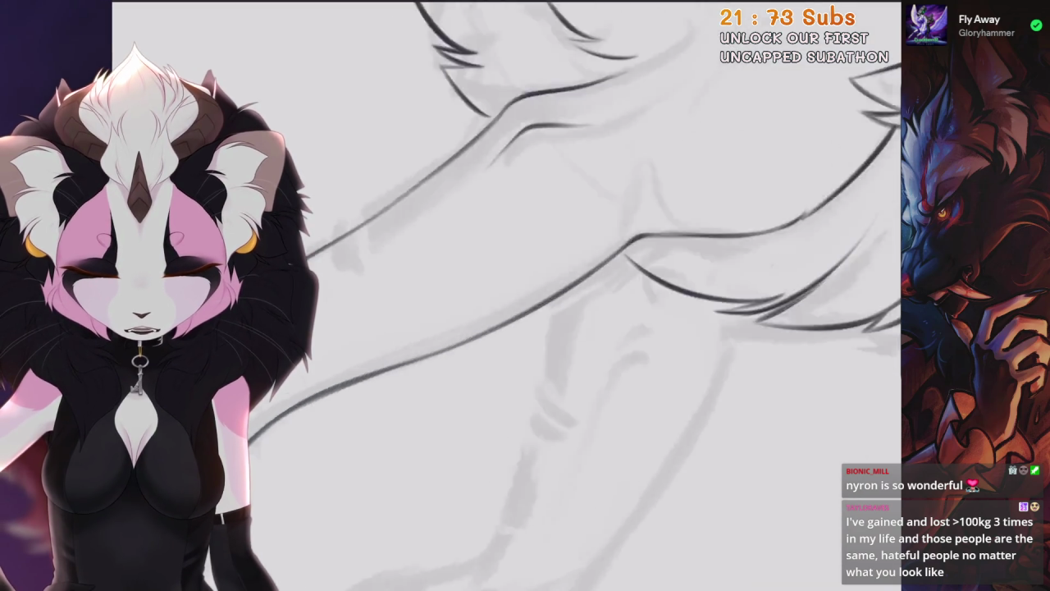
{"action": "left_click_drag", "start_coordinate": [574, 312], "coordinate": [558, 344]}
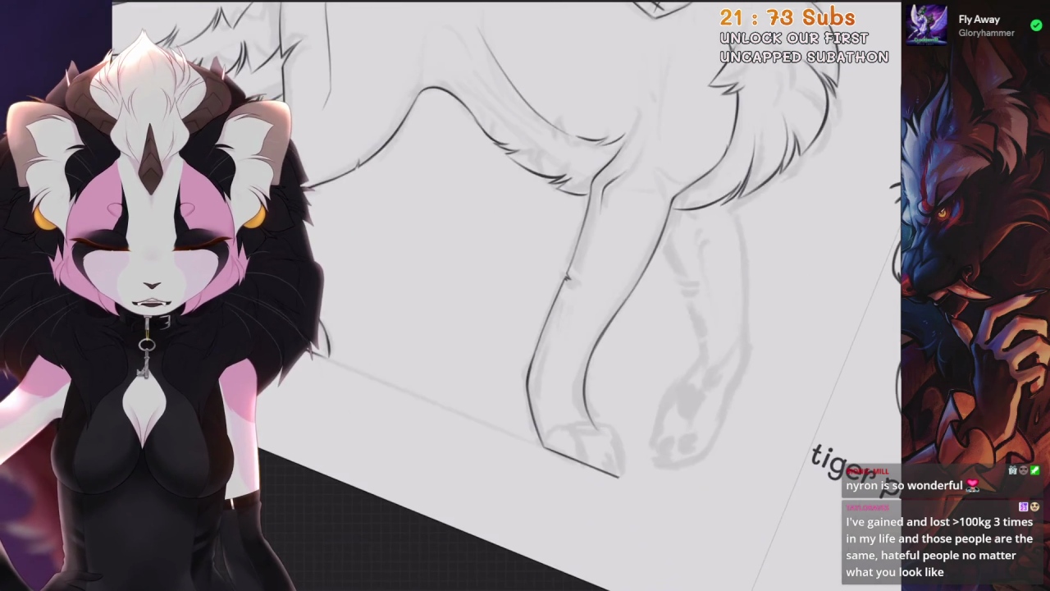
Try a short ink mark on the front leg and undo the stray strokes
{"action": "key", "text": "ctrl+z"}
{"action": "left_click_drag", "start_coordinate": [608, 246], "coordinate": [598, 275]}
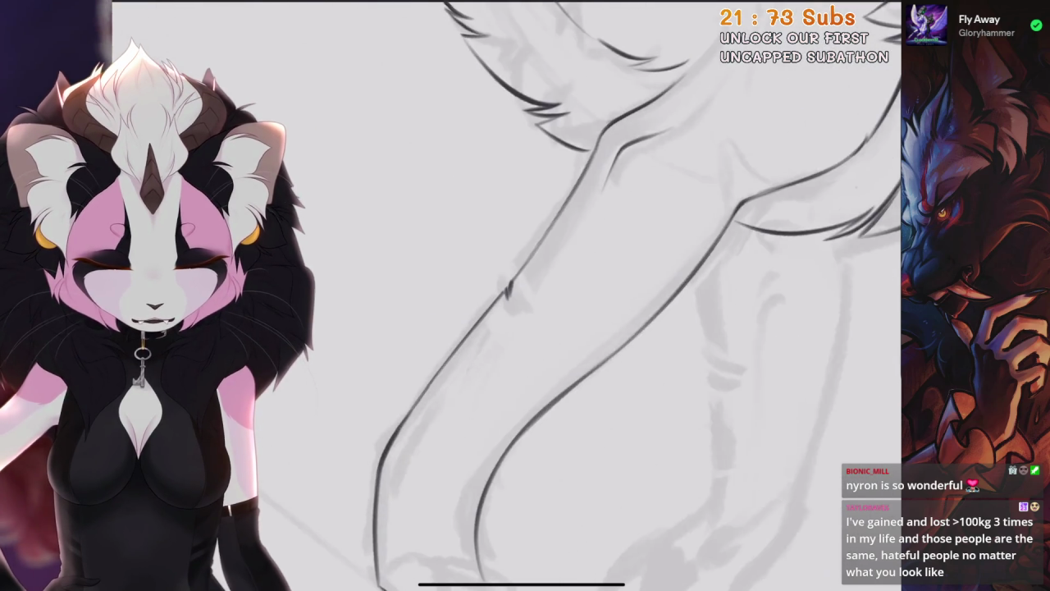
{"action": "key", "text": "ctrl+z"}
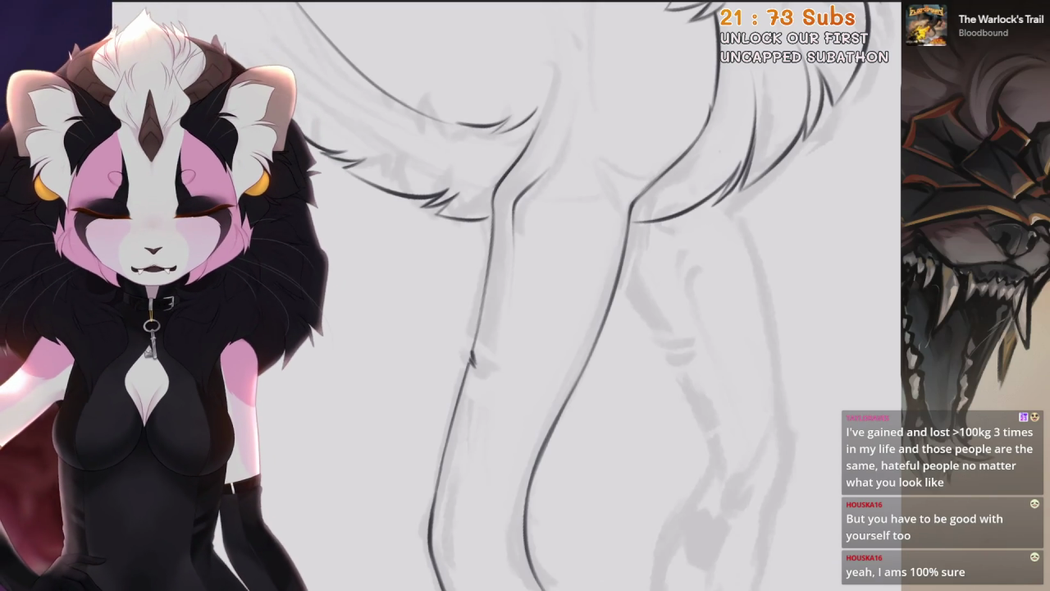
{"action": "mouse_move", "coordinate": [575, 295]}
{"action": "left_mouse_down"}
{"action": "mouse_move", "coordinate": [525, 320]}
{"action": "mouse_move", "coordinate": [558, 312]}
{"action": "mouse_move", "coordinate": [541, 320]}
{"action": "left_mouse_up"}
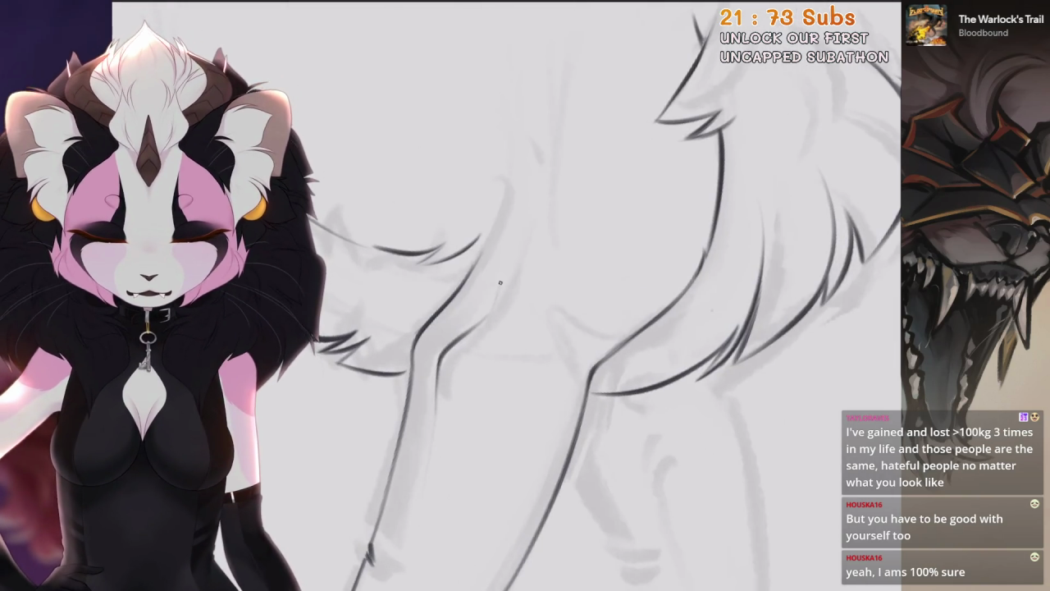
Undo the last leg stroke and rotate and zoom the view toward the chest
{"action": "key", "text": "ctrl+z"}
{"action": "left_click_drag", "start_coordinate": [473, 199], "coordinate": [503, 190]}
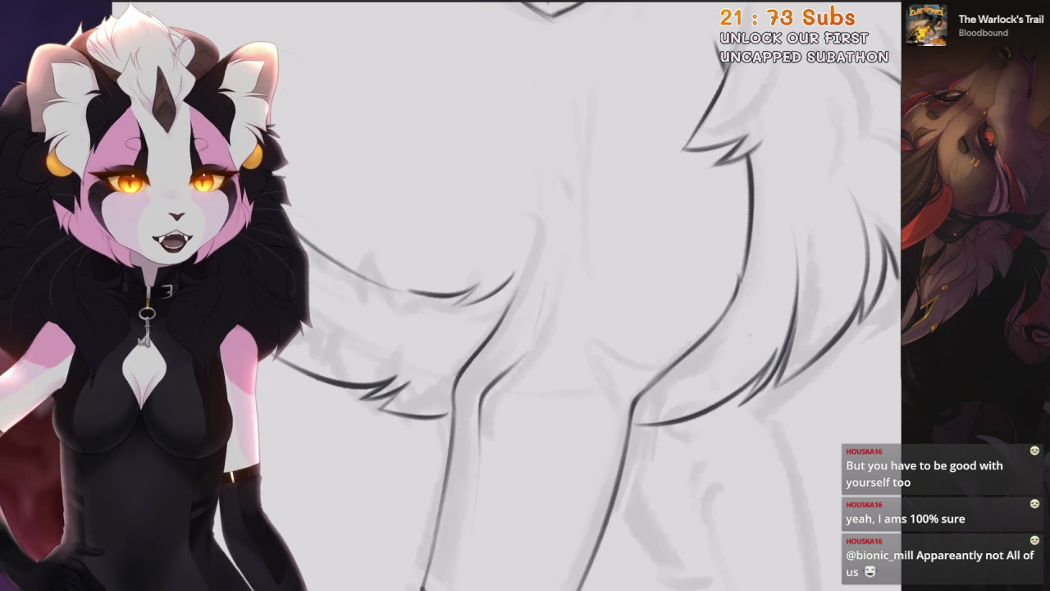
{"action": "scroll", "coordinate": [588, 315], "scroll_direction": "up", "scroll_amount": 2}
{"action": "scroll", "coordinate": [595, 323], "scroll_direction": "up", "scroll_amount": 3}
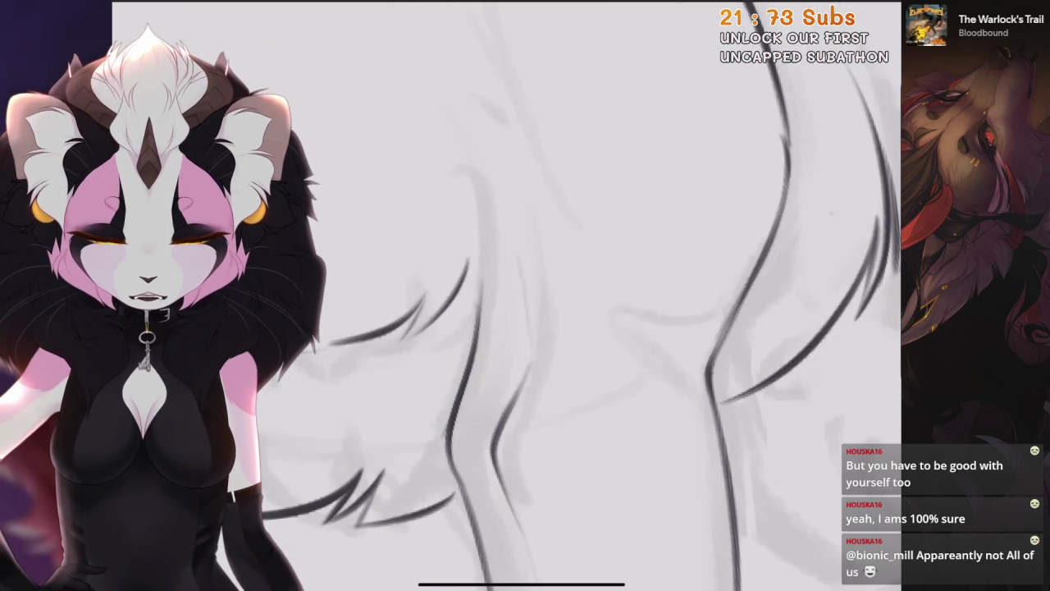
{"action": "left_click_drag", "start_coordinate": [588, 315], "coordinate": [624, 246]}
{"action": "mouse_move", "coordinate": [589, 315]}
{"action": "left_mouse_down"}
{"action": "mouse_move", "coordinate": [572, 331]}
{"action": "mouse_move", "coordinate": [621, 323]}
{"action": "left_mouse_up"}
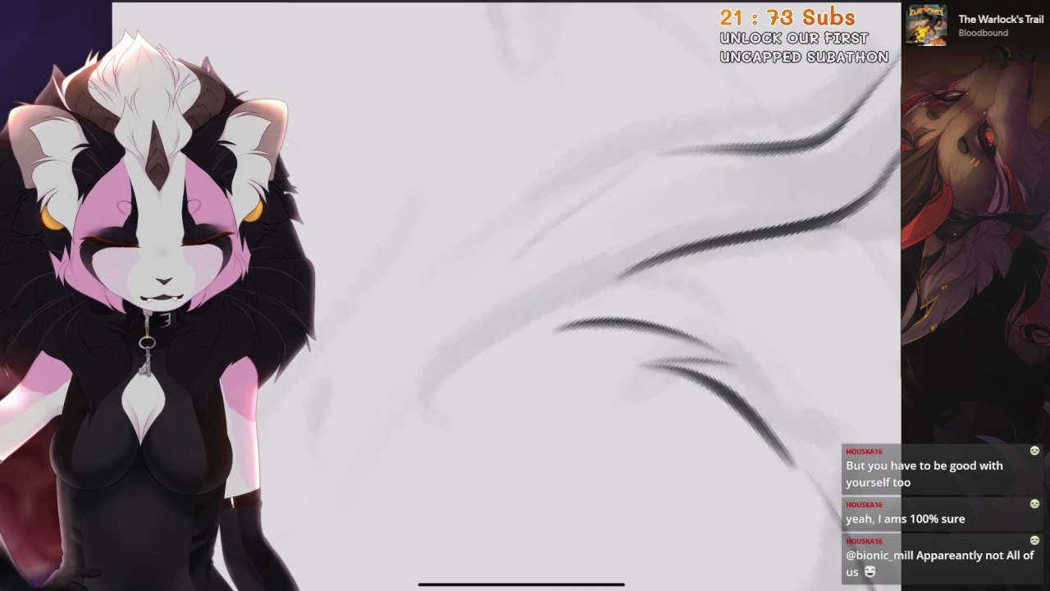
{"action": "scroll", "coordinate": [589, 295], "scroll_direction": "down", "scroll_amount": 5}
{"action": "scroll", "coordinate": [588, 296], "scroll_direction": "up", "scroll_amount": 5}
{"action": "scroll", "coordinate": [589, 296], "scroll_direction": "up", "scroll_amount": 3}
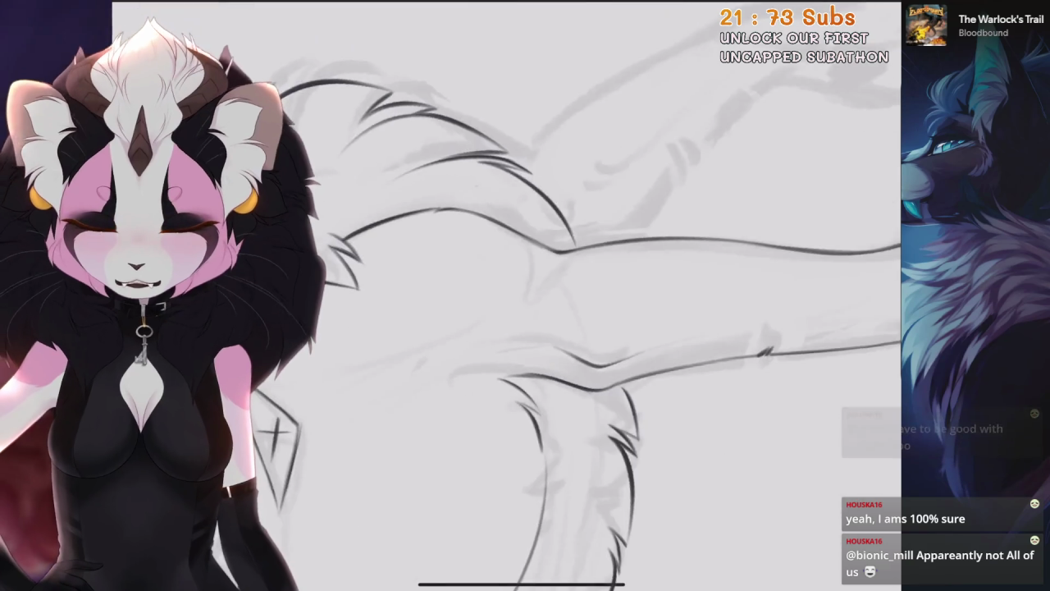
Undo the last stroke and draw a hooked fur stroke on the tail
{"action": "scroll", "coordinate": [525, 295], "scroll_direction": "up", "scroll_amount": 3}
{"action": "key", "text": "ctrl+z"}
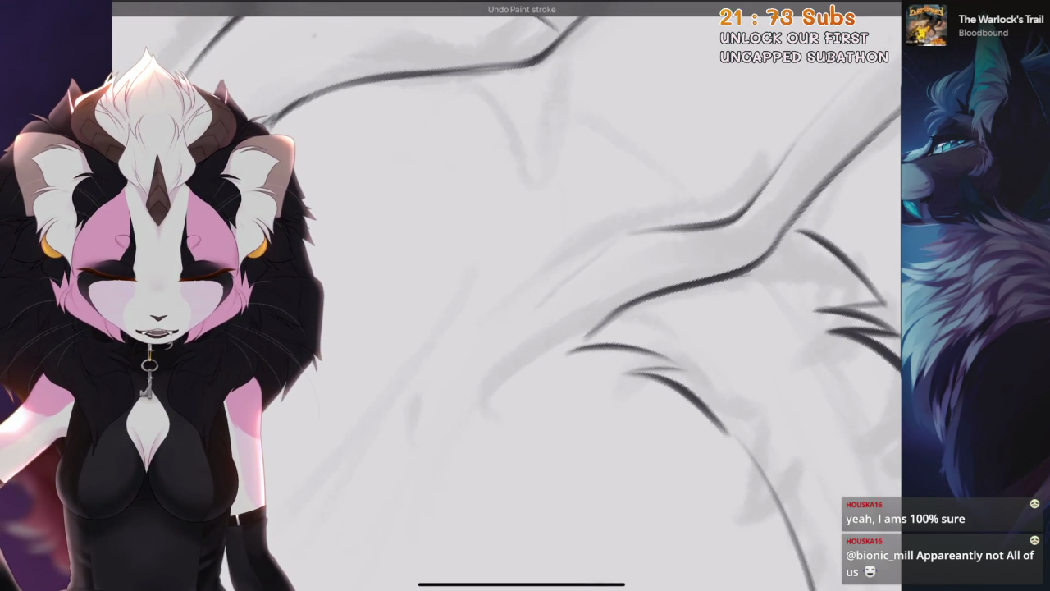
{"action": "scroll", "coordinate": [525, 295], "scroll_direction": "up", "scroll_amount": 3}
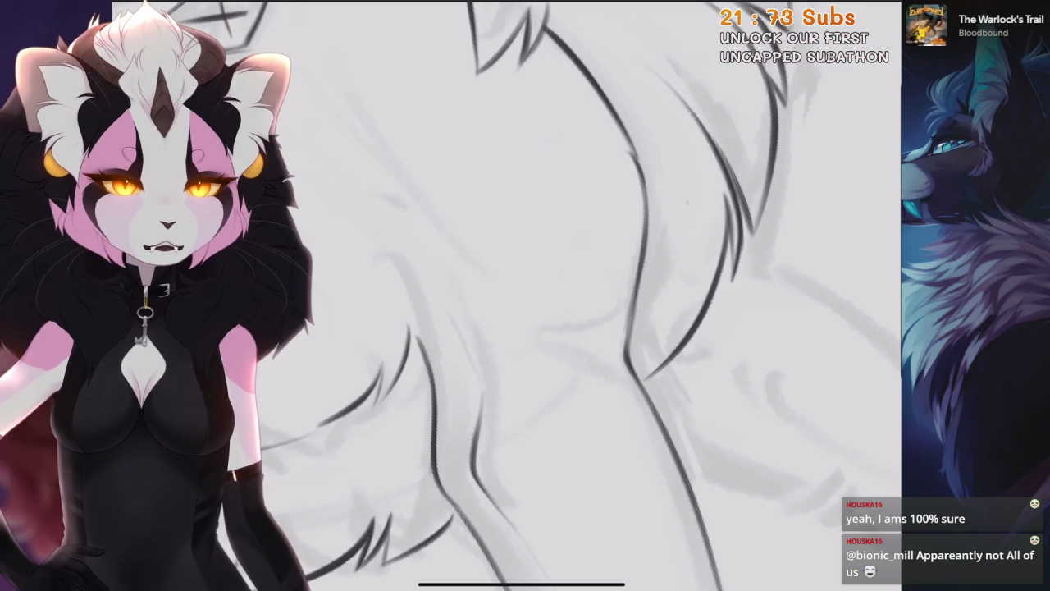
{"action": "scroll", "coordinate": [637, 295], "scroll_direction": "right", "scroll_amount": 3}
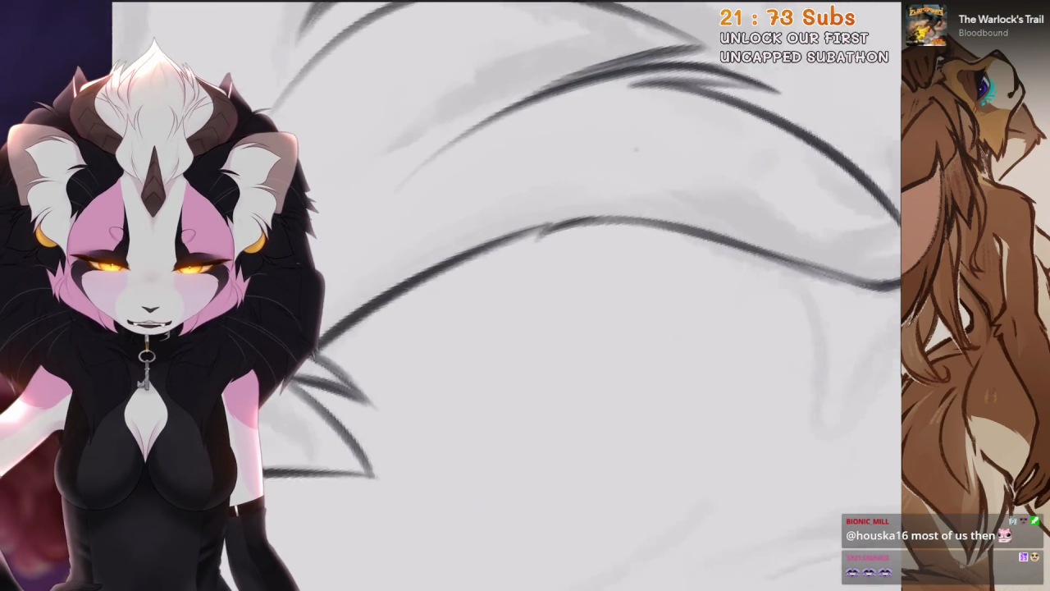
{"action": "left_click_drag", "start_coordinate": [553, 231], "coordinate": [535, 279]}
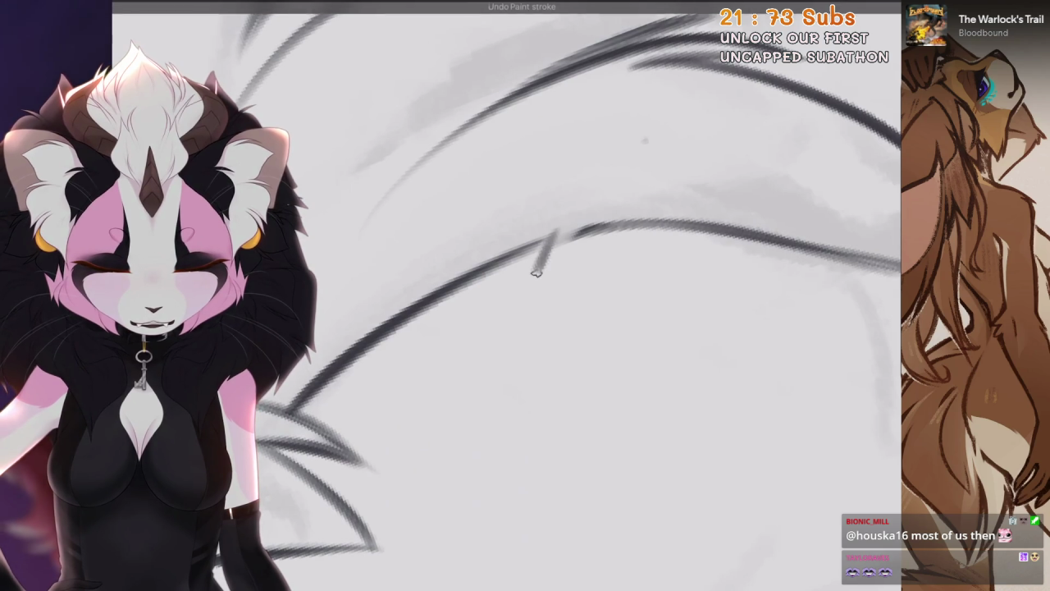
Undo the hooked tail strokes and re-angle the view along the tail
{"action": "key", "text": "ctrl+z"}
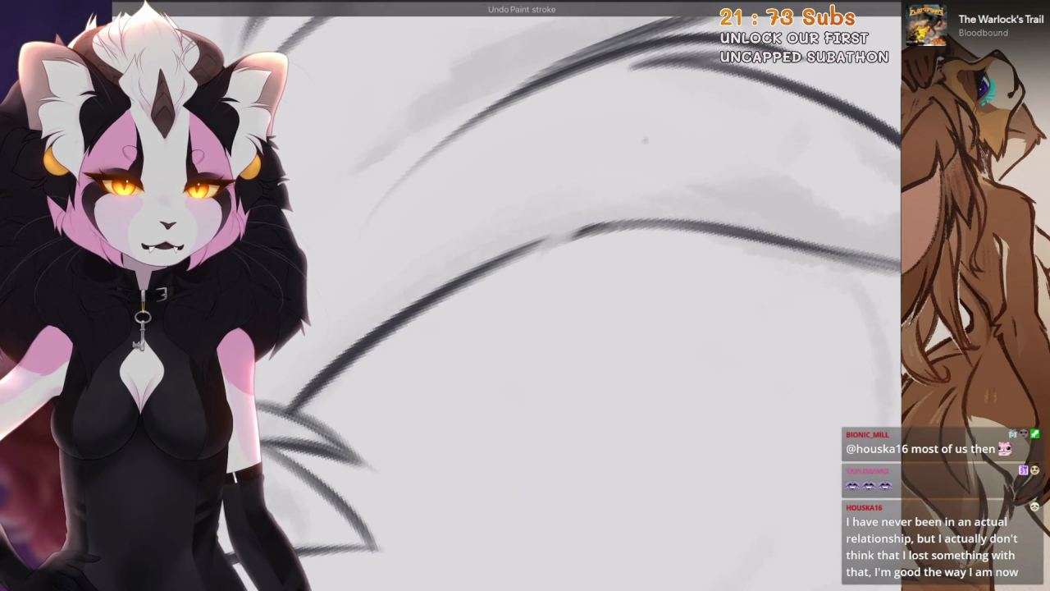
{"action": "key", "text": "ctrl+z"}
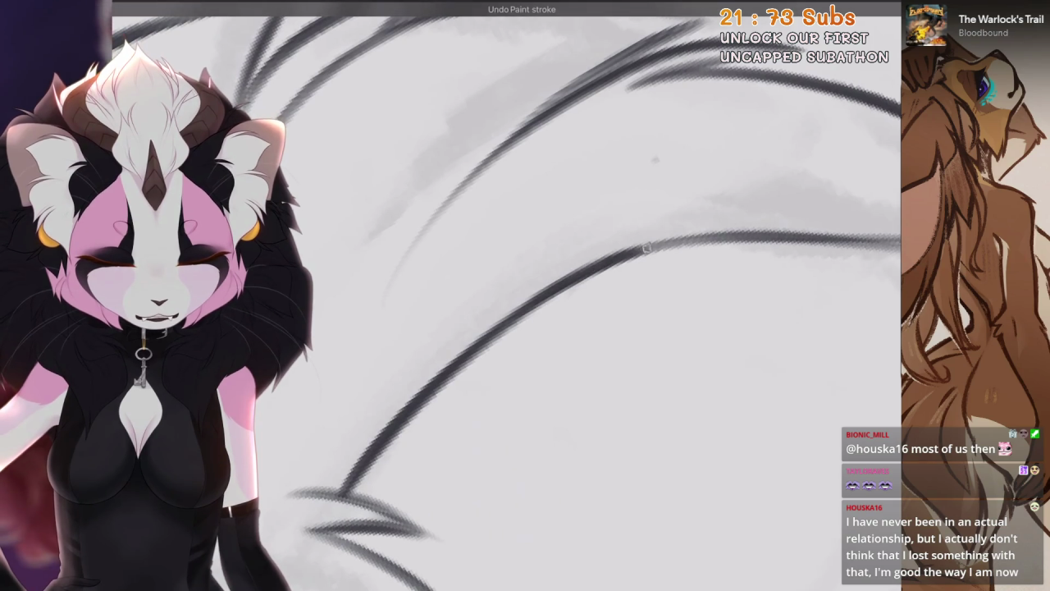
{"action": "left_click_drag", "start_coordinate": [526, 295], "coordinate": [574, 344]}
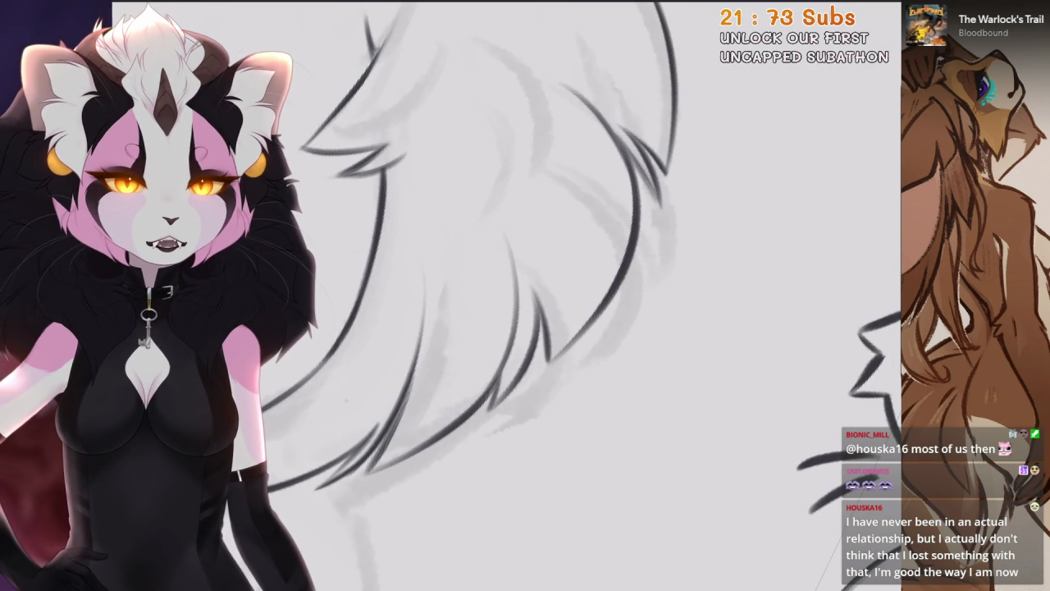
{"action": "left_click_drag", "start_coordinate": [525, 296], "coordinate": [586, 332]}
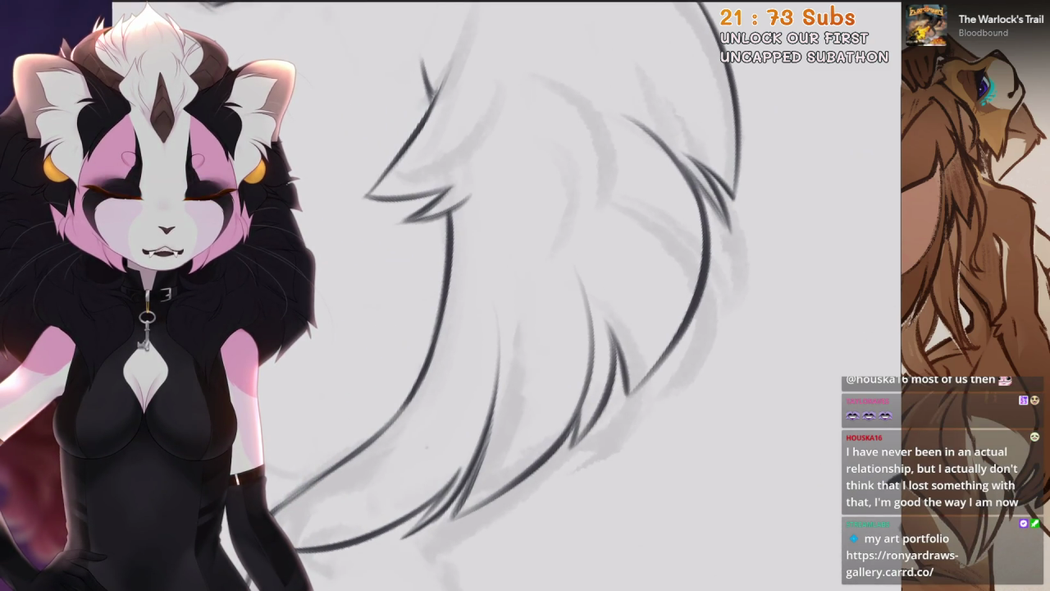
{"action": "mouse_move", "coordinate": [525, 295]}
{"action": "left_mouse_down"}
{"action": "mouse_move", "coordinate": [591, 336]}
{"action": "mouse_move", "coordinate": [541, 304]}
{"action": "mouse_move", "coordinate": [583, 324]}
{"action": "left_mouse_up"}
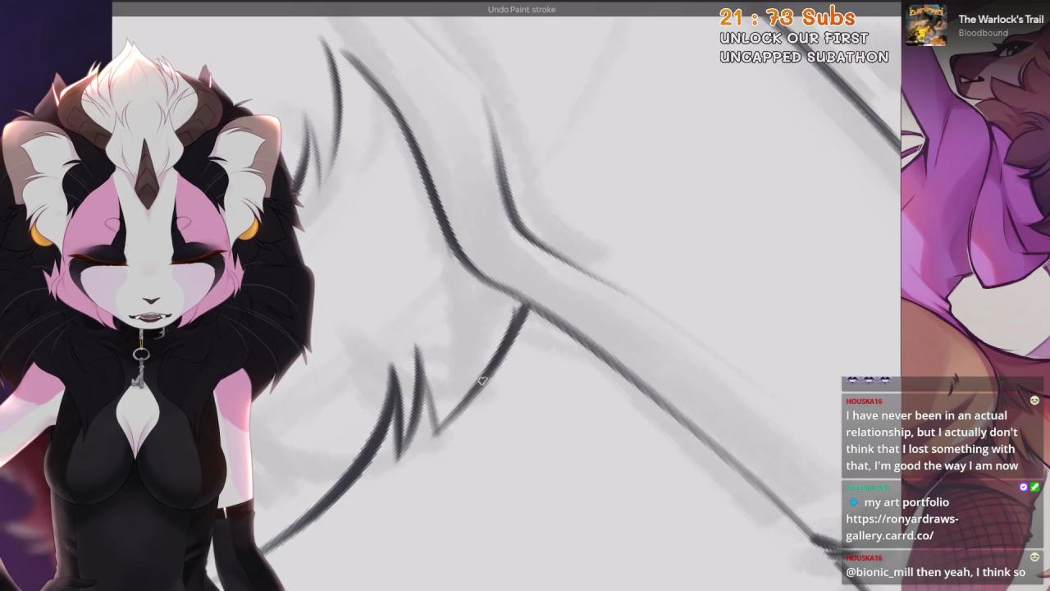
{"action": "left_click_drag", "start_coordinate": [525, 296], "coordinate": [558, 311]}
{"action": "mouse_move", "coordinate": [619, 277]}
{"action": "left_mouse_down"}
{"action": "mouse_move", "coordinate": [558, 246]}
{"action": "mouse_move", "coordinate": [567, 320]}
{"action": "left_mouse_up"}
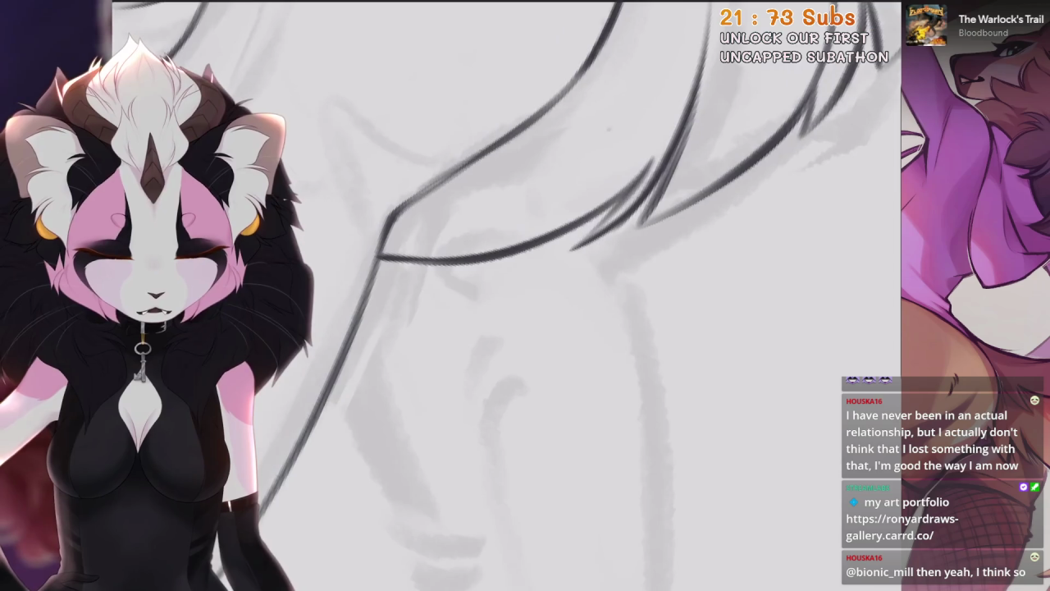
Redraw the long dark contour line along the body, undoing shorter trial strokes
{"action": "key", "text": "ctrl+z"}
{"action": "left_click_drag", "start_coordinate": [704, 196], "coordinate": [541, 328]}
{"action": "key", "text": "ctrl+z"}
{"action": "mouse_move", "coordinate": [636, 177]}
{"action": "left_mouse_down"}
{"action": "mouse_move", "coordinate": [490, 254]}
{"action": "mouse_move", "coordinate": [607, 197]}
{"action": "left_mouse_up"}
{"action": "key", "text": "ctrl+z"}
{"action": "key", "text": "ctrl+z"}
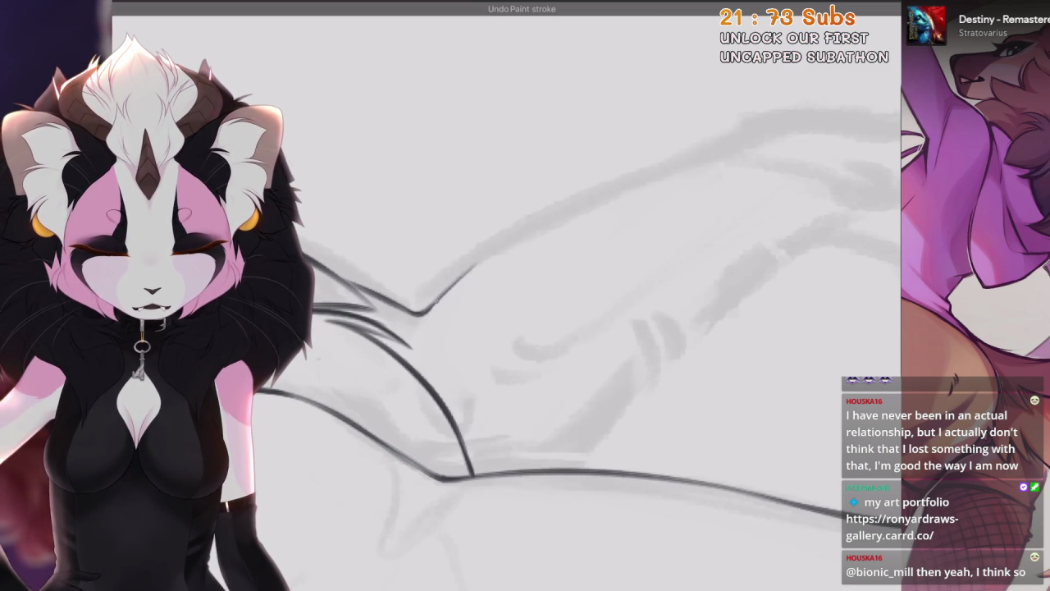
{"action": "mouse_move", "coordinate": [526, 246]}
{"action": "left_mouse_down"}
{"action": "mouse_move", "coordinate": [492, 295]}
{"action": "mouse_move", "coordinate": [406, 336]}
{"action": "left_mouse_up"}
{"action": "key", "text": "ctrl+z"}
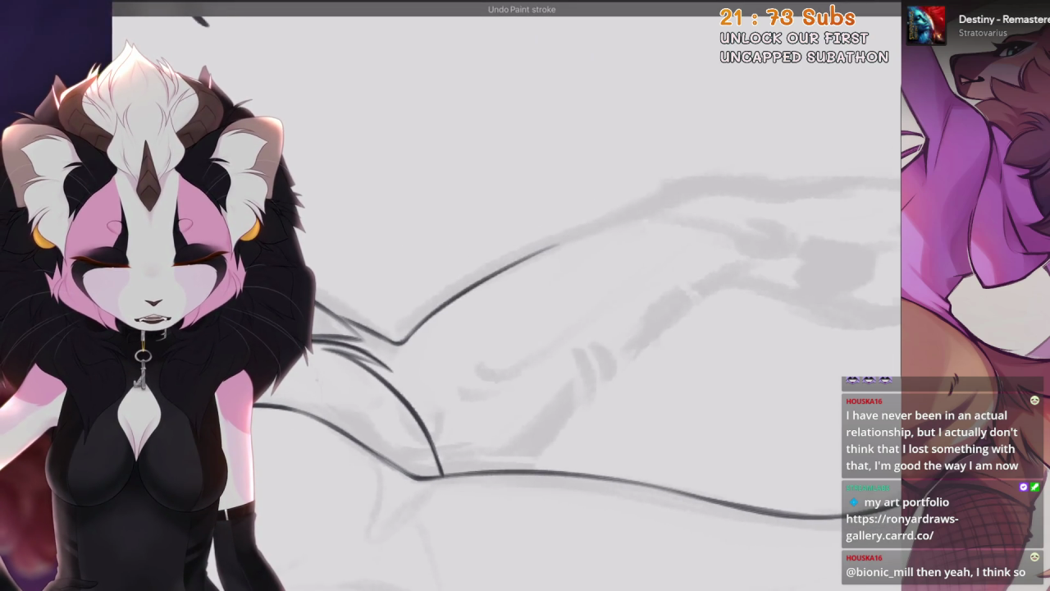
{"action": "left_click_drag", "start_coordinate": [525, 287], "coordinate": [508, 311]}
{"action": "key", "text": "ctrl+z"}
{"action": "left_click_drag", "start_coordinate": [779, 119], "coordinate": [566, 224]}
{"action": "key", "text": "ctrl+z"}
{"action": "left_click_drag", "start_coordinate": [714, 140], "coordinate": [534, 248]}
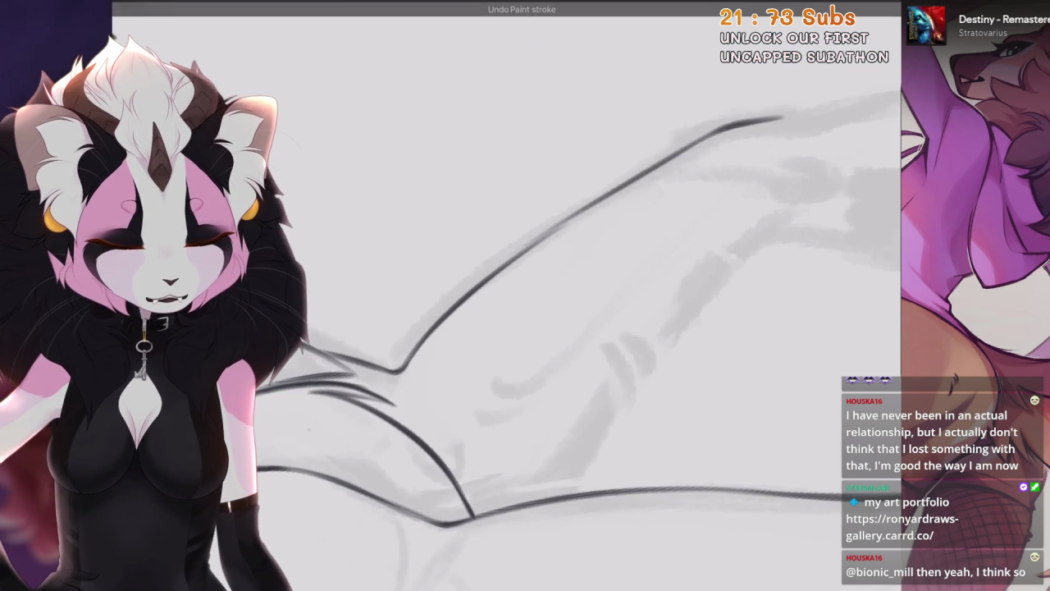
Re-angle the view around the zigzag line and leg, bringing the paw into view
{"action": "mouse_move", "coordinate": [525, 296]}
{"action": "left_mouse_down"}
{"action": "mouse_move", "coordinate": [460, 246]}
{"action": "mouse_move", "coordinate": [574, 345]}
{"action": "left_mouse_up"}
{"action": "left_click_drag", "start_coordinate": [525, 296], "coordinate": [459, 247]}
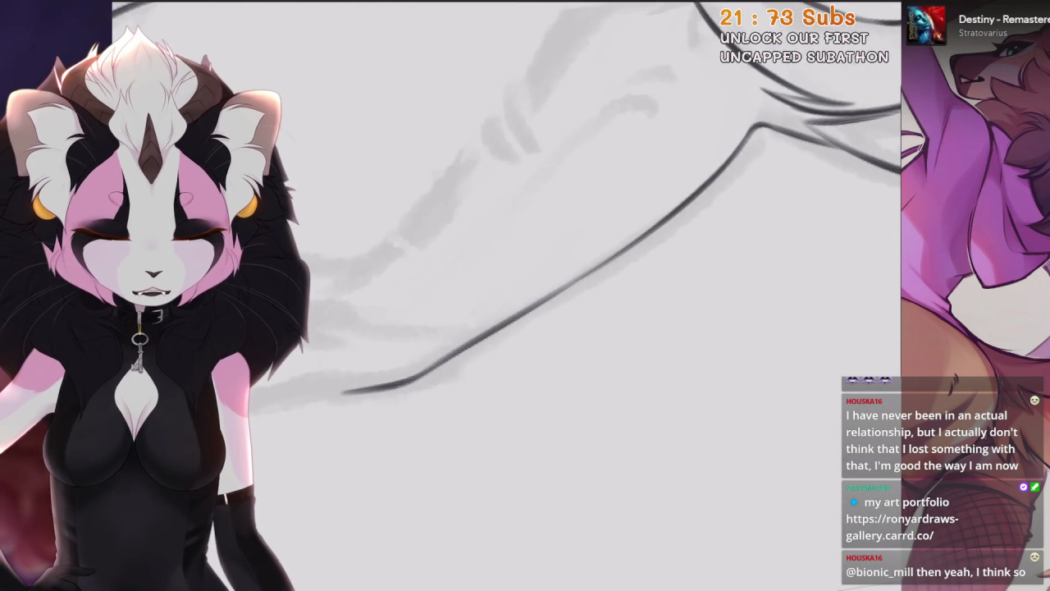
{"action": "mouse_move", "coordinate": [525, 295]}
{"action": "left_mouse_down"}
{"action": "mouse_move", "coordinate": [492, 270]}
{"action": "mouse_move", "coordinate": [509, 312]}
{"action": "mouse_move", "coordinate": [492, 271]}
{"action": "mouse_move", "coordinate": [542, 320]}
{"action": "mouse_move", "coordinate": [492, 271]}
{"action": "left_mouse_up"}
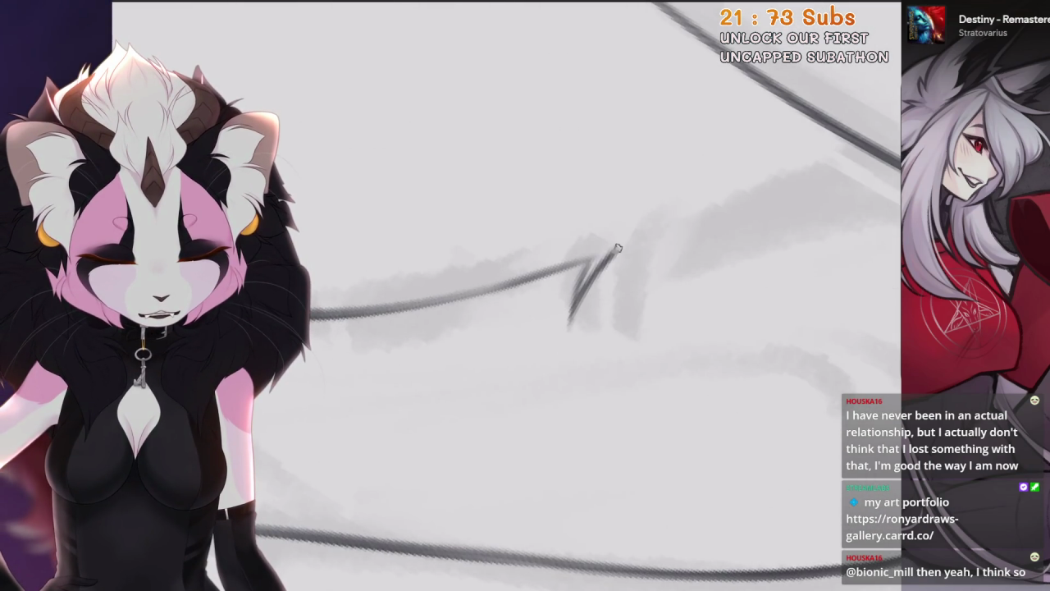
{"action": "mouse_move", "coordinate": [618, 248]}
{"action": "left_mouse_down"}
{"action": "mouse_move", "coordinate": [566, 287]}
{"action": "mouse_move", "coordinate": [750, 197]}
{"action": "mouse_move", "coordinate": [738, 156]}
{"action": "left_mouse_up"}
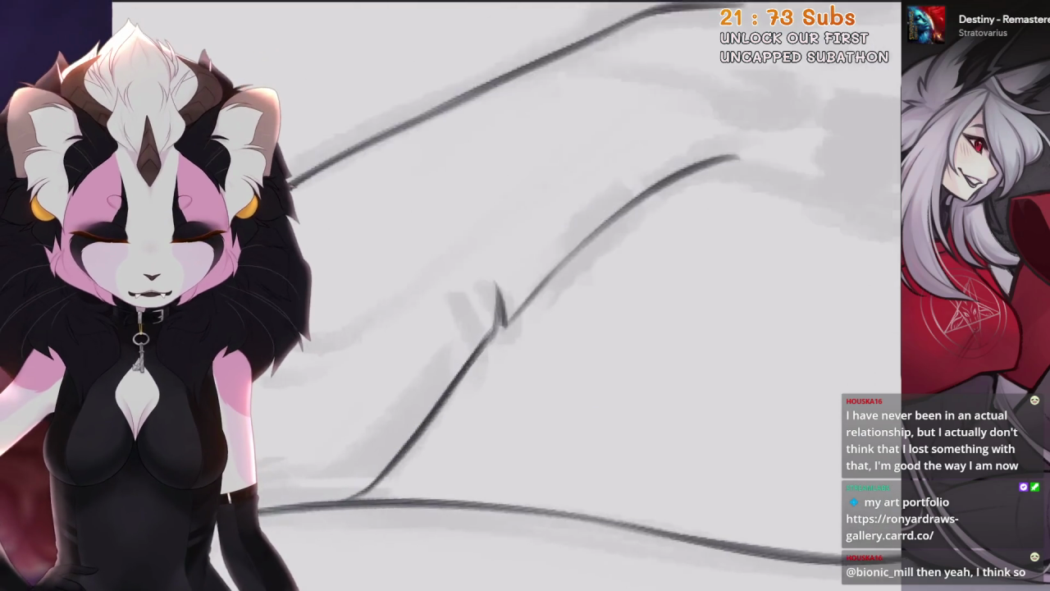
{"action": "left_click_drag", "start_coordinate": [497, 320], "coordinate": [518, 361]}
{"action": "left_click_drag", "start_coordinate": [559, 318], "coordinate": [396, 316]}
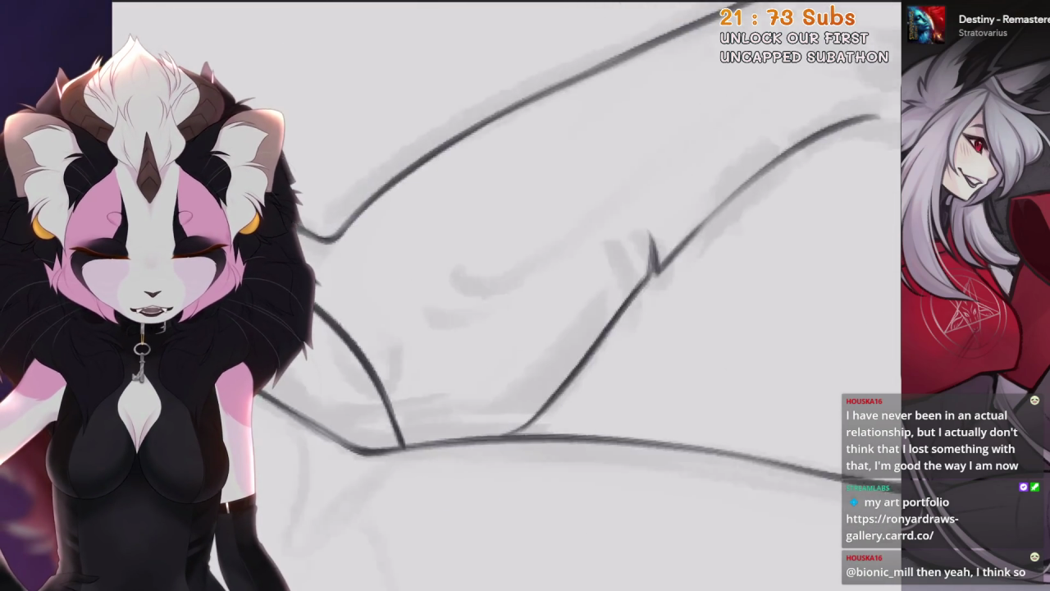
{"action": "mouse_move", "coordinate": [525, 328]}
{"action": "left_mouse_down"}
{"action": "mouse_move", "coordinate": [460, 312]}
{"action": "mouse_move", "coordinate": [526, 295]}
{"action": "left_mouse_up"}
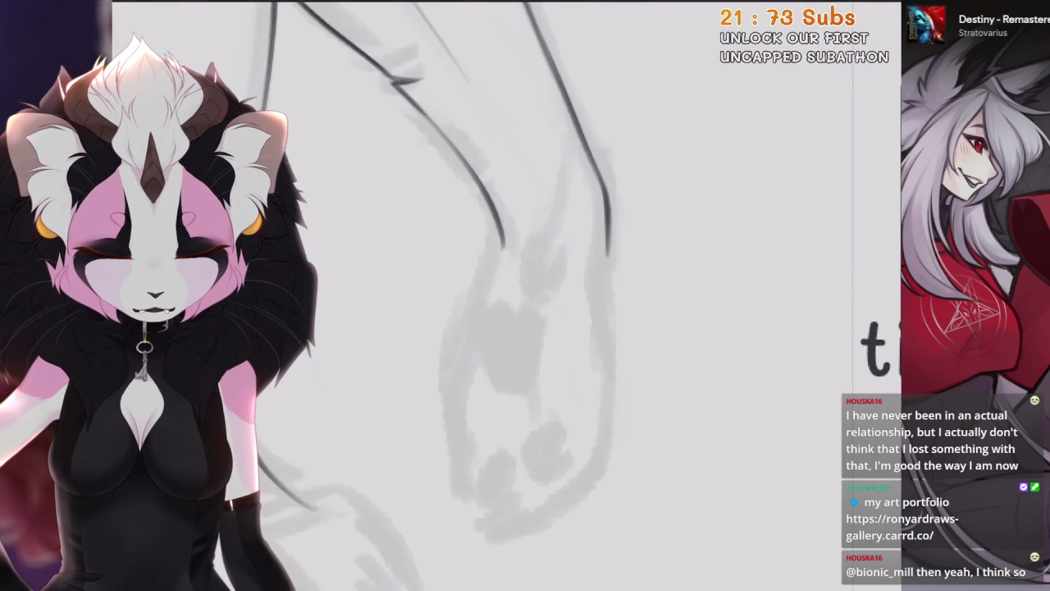
Ink a curved outline down the leg and a short line at the paw's inner curve
{"action": "left_click_drag", "start_coordinate": [552, 243], "coordinate": [533, 300]}
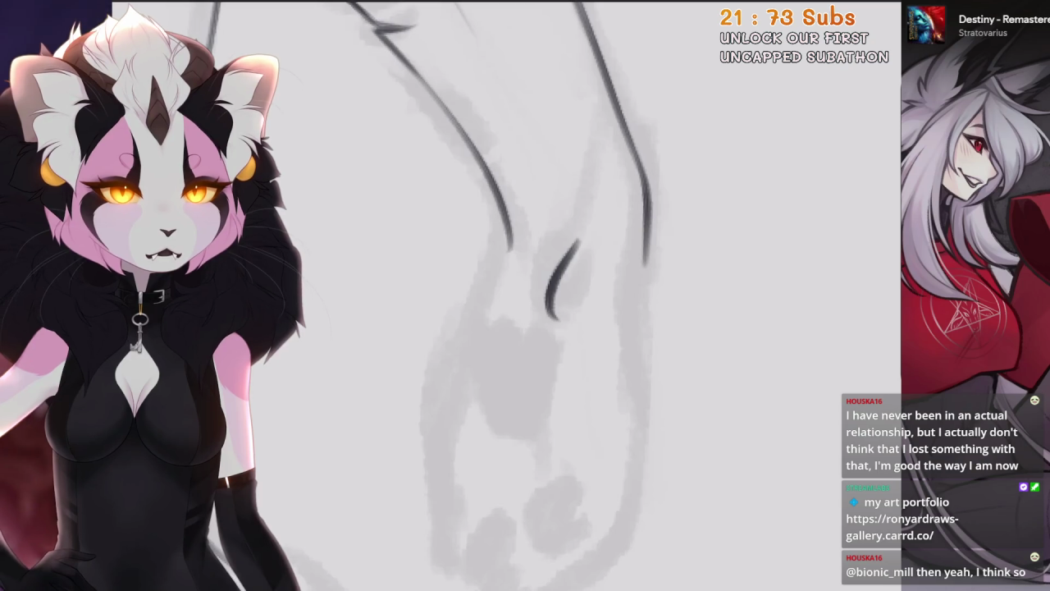
{"action": "mouse_move", "coordinate": [579, 253]}
{"action": "left_mouse_down"}
{"action": "mouse_move", "coordinate": [548, 328]}
{"action": "mouse_move", "coordinate": [693, 581]}
{"action": "mouse_move", "coordinate": [481, 534]}
{"action": "mouse_move", "coordinate": [879, 574]}
{"action": "mouse_move", "coordinate": [836, 586]}
{"action": "left_mouse_up"}
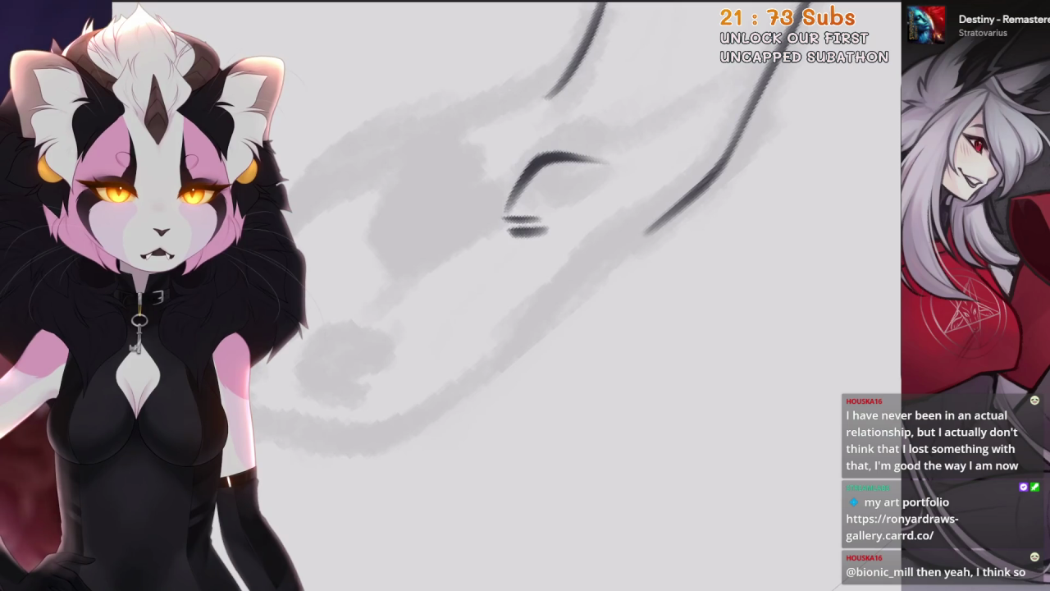
{"action": "left_click_drag", "start_coordinate": [837, 586], "coordinate": [821, 566]}
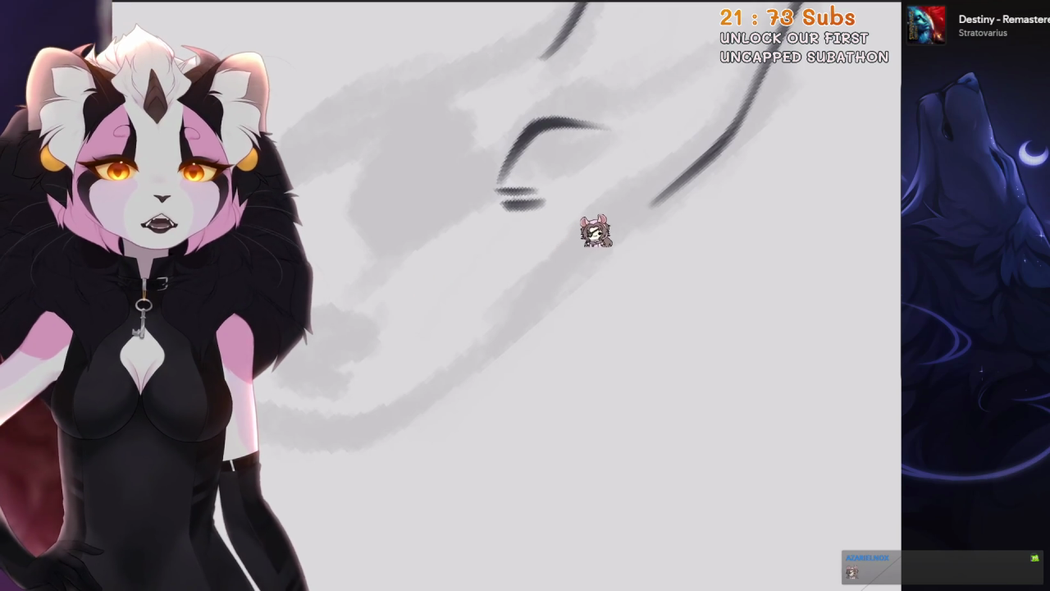
{"action": "left_click_drag", "start_coordinate": [821, 525], "coordinate": [771, 578]}
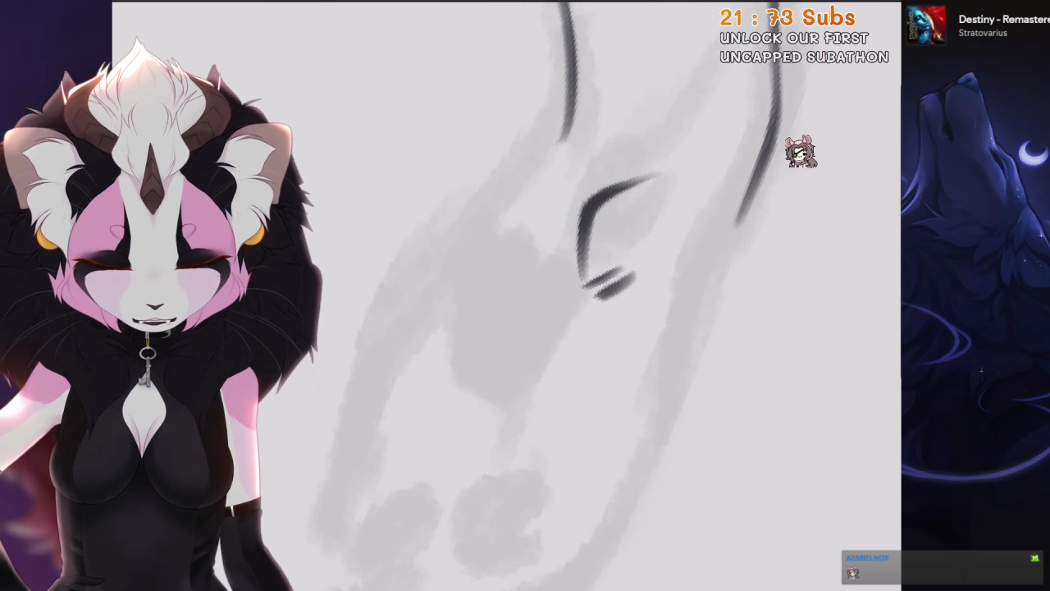
Draw the diagonal lower-leg outline, redrawing it thinner and longer several times
{"action": "left_click_drag", "start_coordinate": [615, 157], "coordinate": [538, 251]}
{"action": "key", "text": "ctrl+z"}
{"action": "left_click_drag", "start_coordinate": [633, 235], "coordinate": [438, 340]}
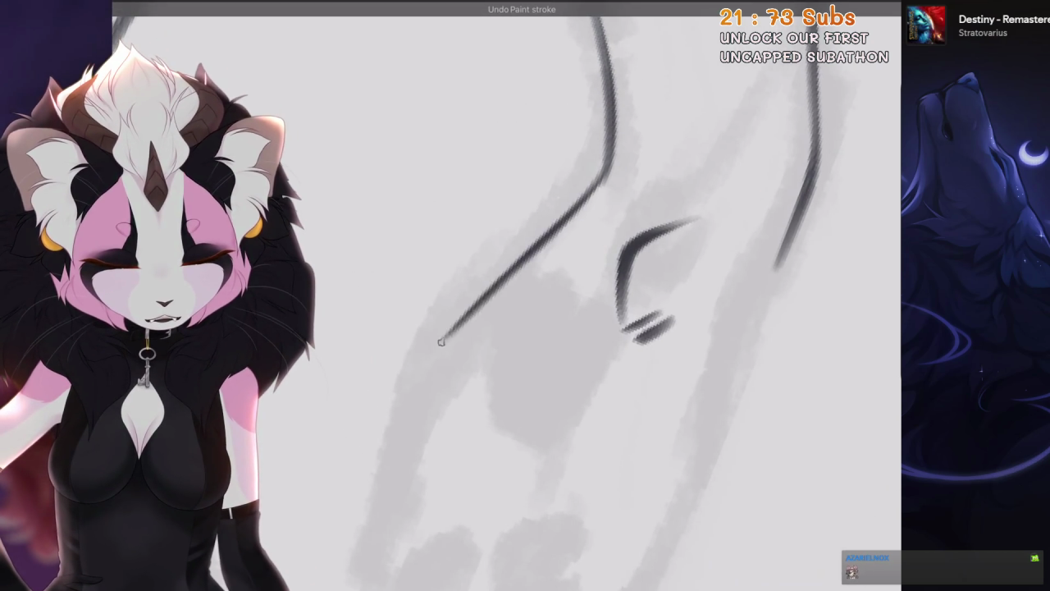
{"action": "left_click_drag", "start_coordinate": [771, 578], "coordinate": [738, 566]}
{"action": "key", "text": "ctrl+z"}
{"action": "left_click_drag", "start_coordinate": [589, 156], "coordinate": [451, 288]}
{"action": "key", "text": "ctrl+z"}
{"action": "left_click_drag", "start_coordinate": [590, 156], "coordinate": [410, 340]}
{"action": "key", "text": "ctrl+z"}
{"action": "left_click_drag", "start_coordinate": [590, 246], "coordinate": [530, 250]}
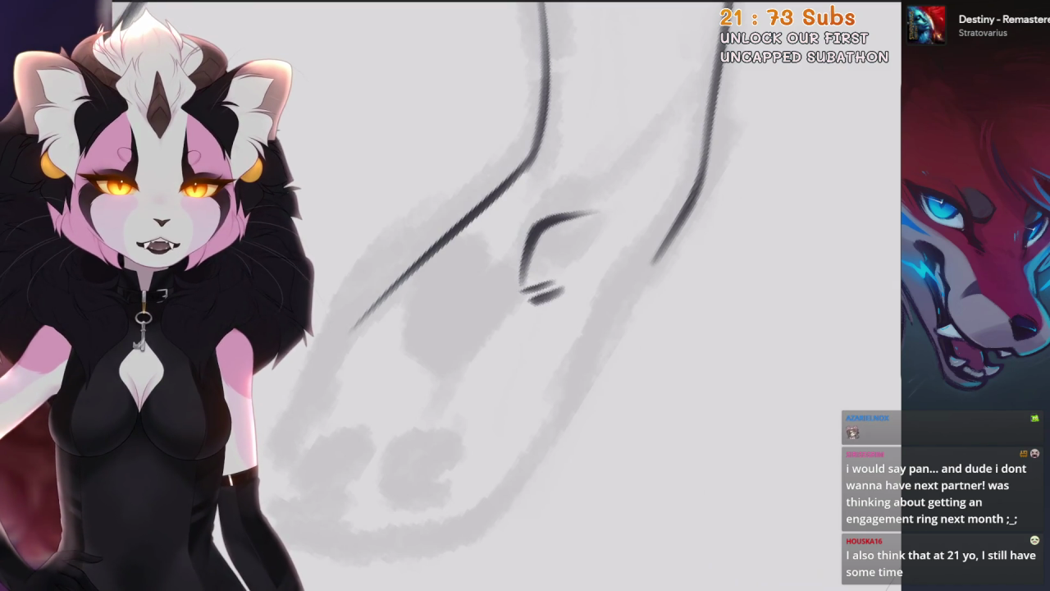
Rotate the view until the leg strokes run vertical and undo the last stroke
{"action": "key", "text": "-"}
{"action": "key", "text": "-"}
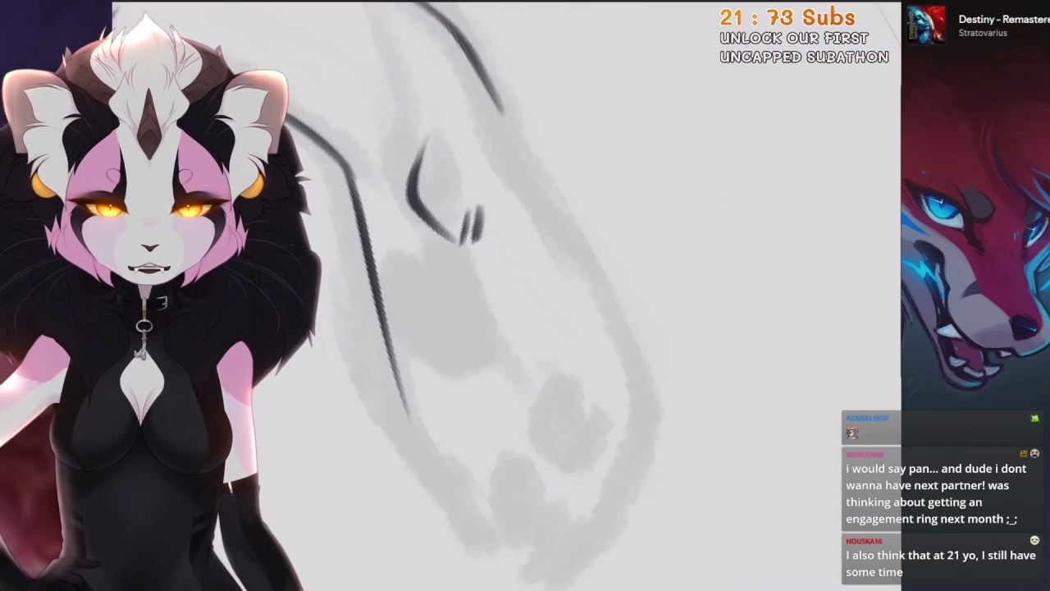
{"action": "key", "text": "-"}
{"action": "key", "text": "-"}
{"action": "key", "text": "-"}
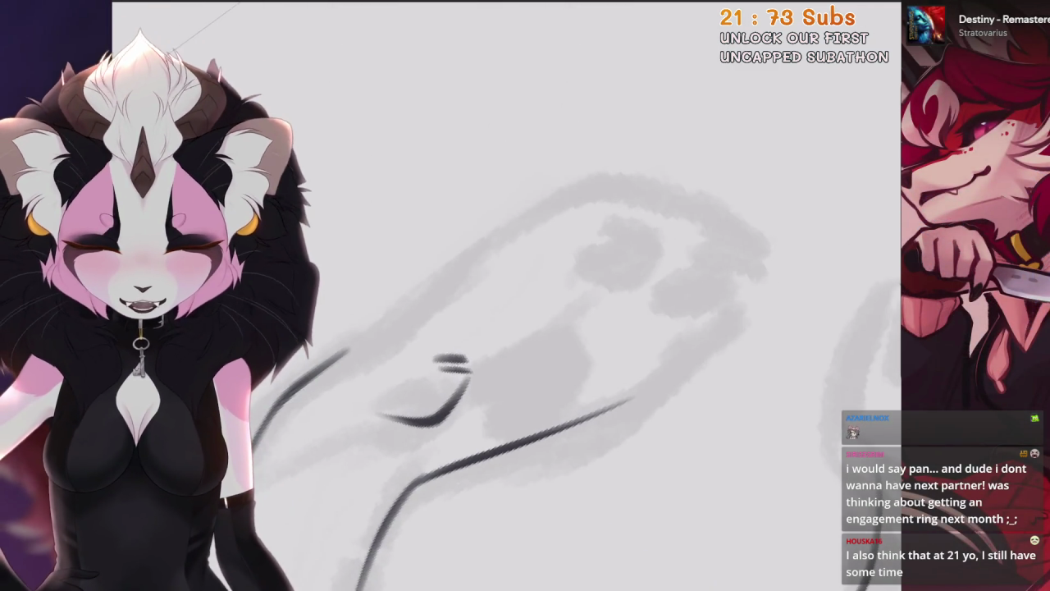
{"action": "key", "text": "-"}
{"action": "key", "text": "-"}
{"action": "key", "text": "-"}
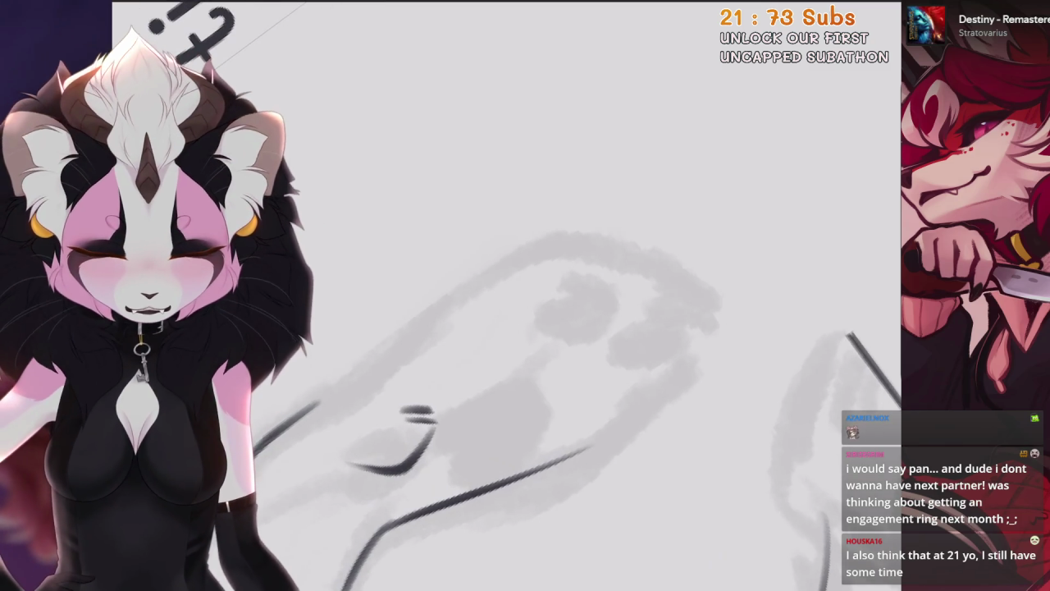
{"action": "key", "text": "-"}
{"action": "key", "text": "-"}
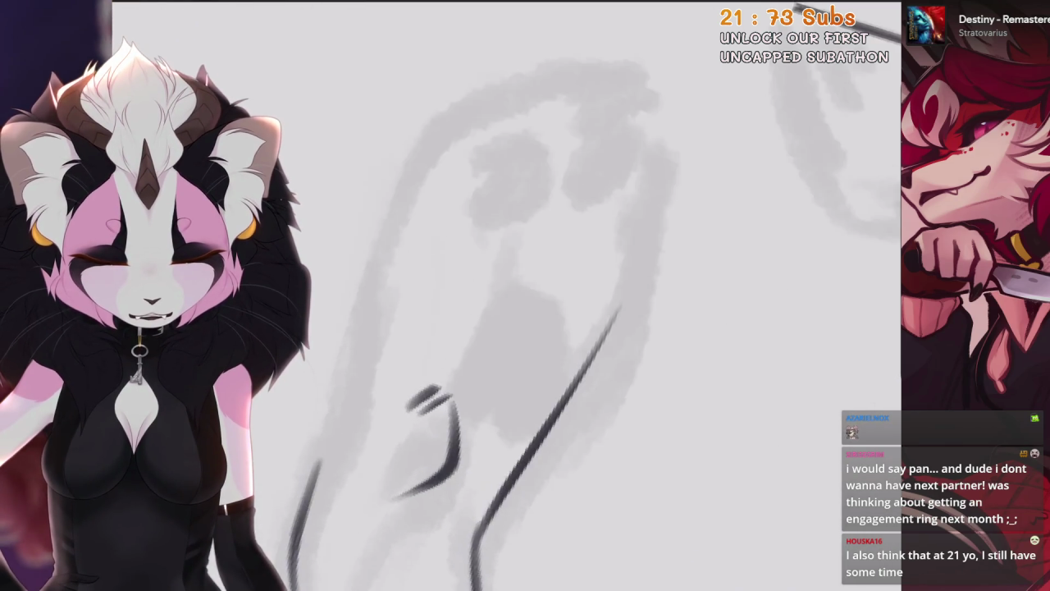
{"action": "key", "text": "-"}
{"action": "key", "text": "-"}
{"action": "key", "text": "-"}
{"action": "key", "text": "-"}
{"action": "key", "text": "-"}
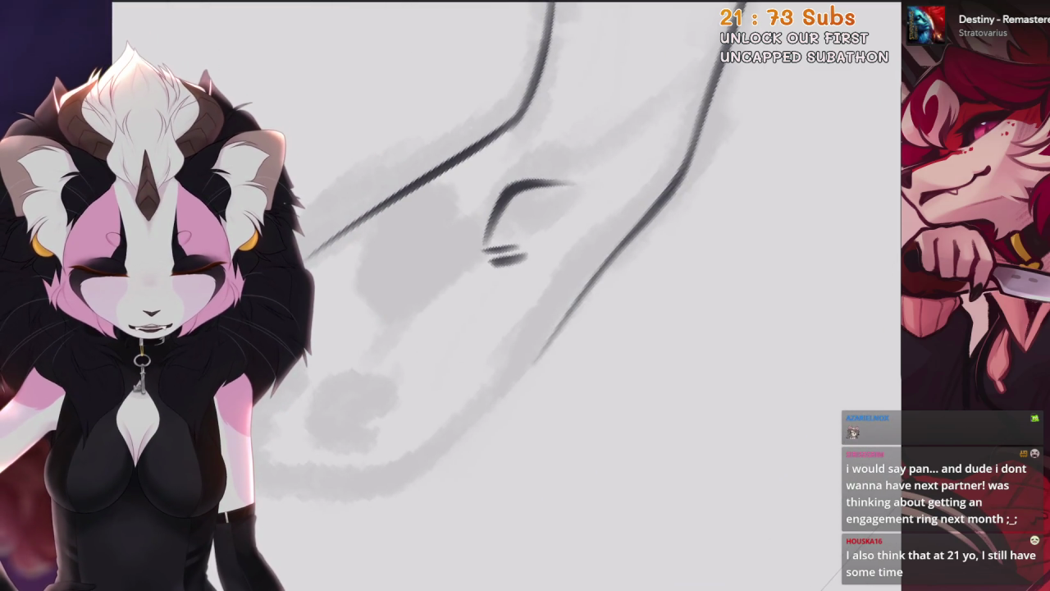
{"action": "key", "text": "ctrl+z"}
{"action": "key", "text": "="}
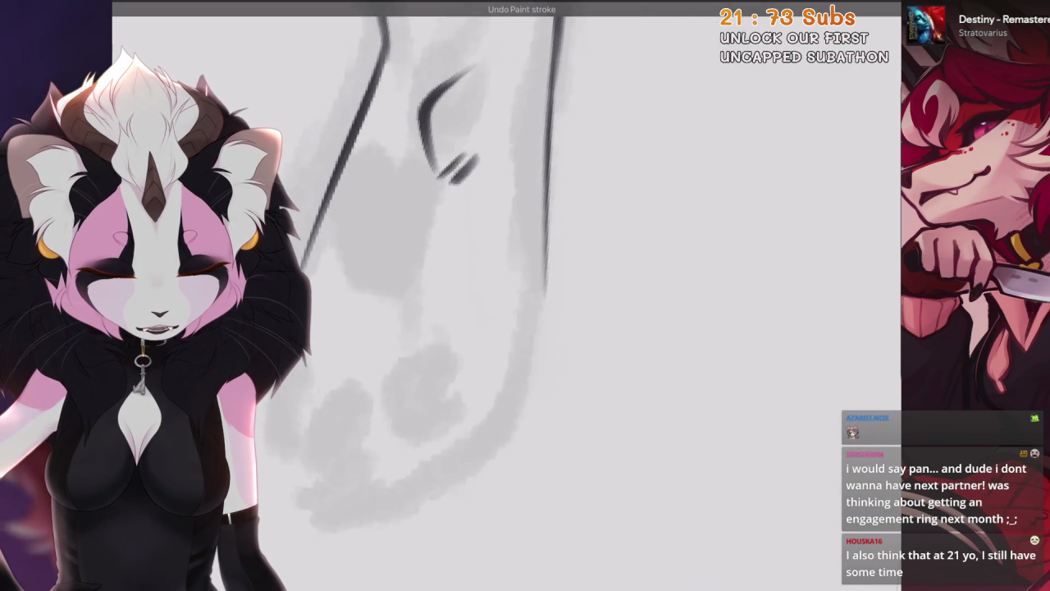
Try extending the right contour line down the leg, undoing both attempts
{"action": "left_click_drag", "start_coordinate": [546, 289], "coordinate": [486, 458]}
{"action": "key", "text": "ctrl+z"}
{"action": "left_click_drag", "start_coordinate": [546, 289], "coordinate": [486, 458]}
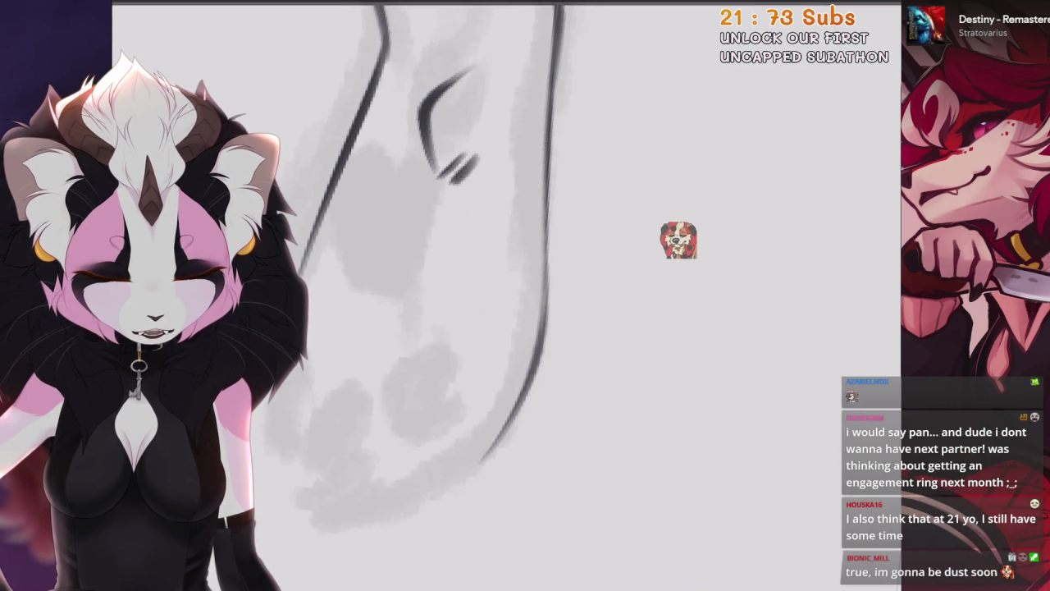
{"action": "key", "text": "ctrl+z"}
{"action": "key", "text": "-"}
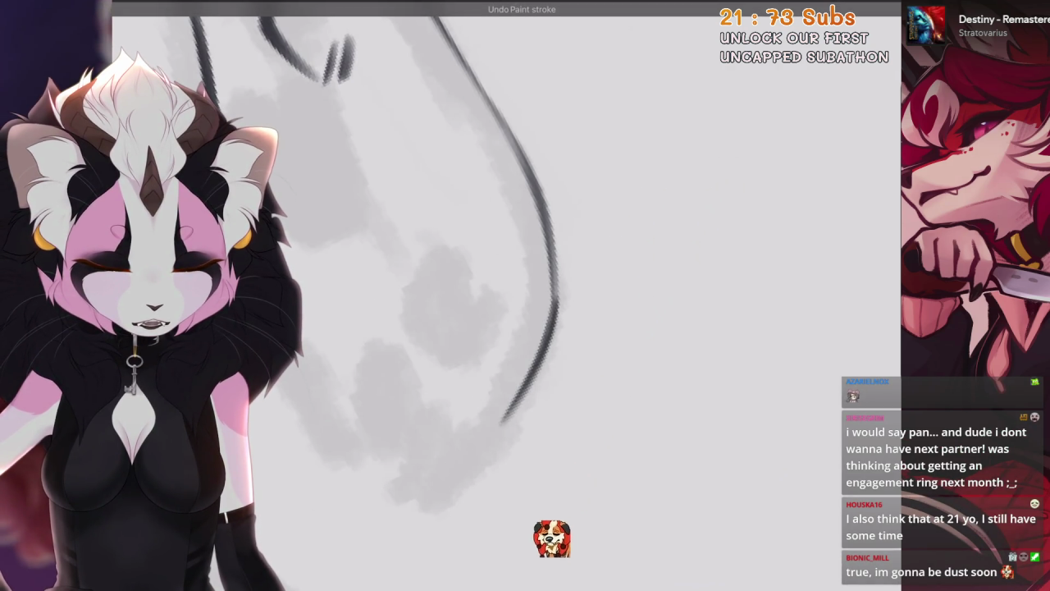
{"action": "key", "text": "-"}
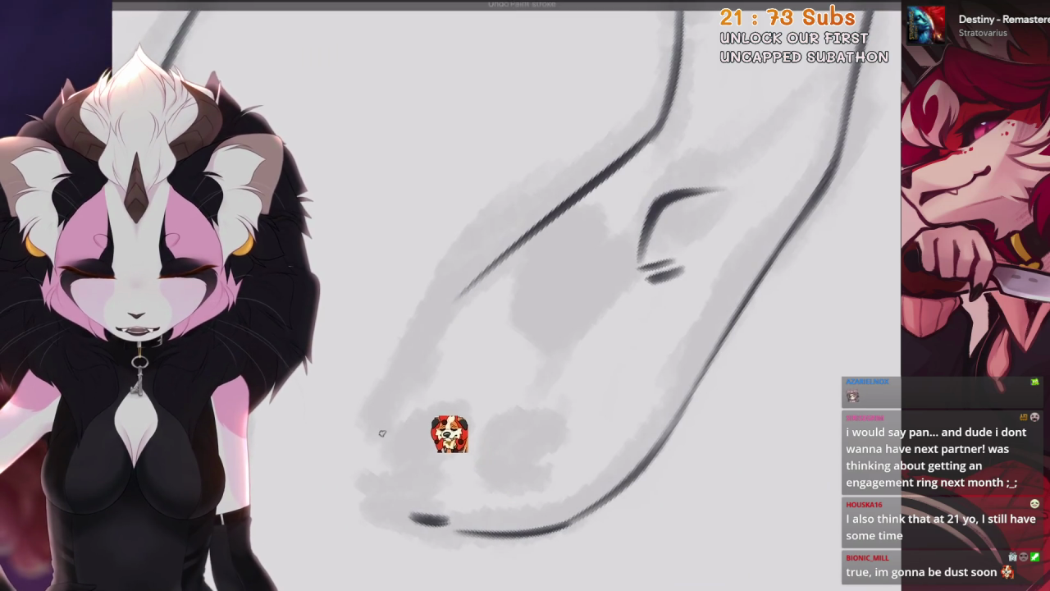
{"action": "key", "text": "-"}
{"action": "key", "text": "-"}
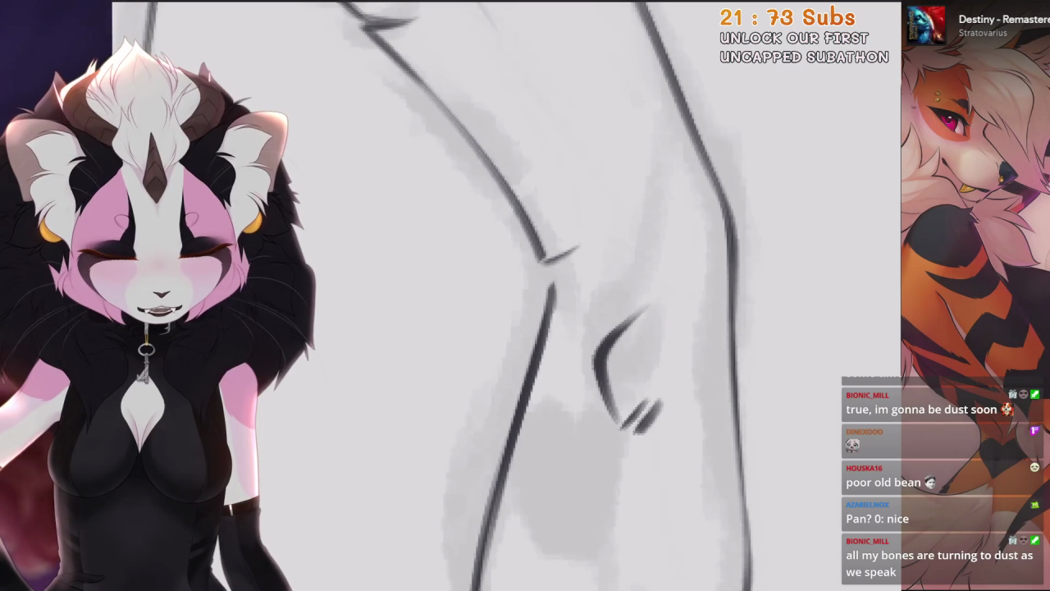
Replace the hooked stroke at the leg joint with a neat small hook
{"action": "key", "text": "ctrl+z"}
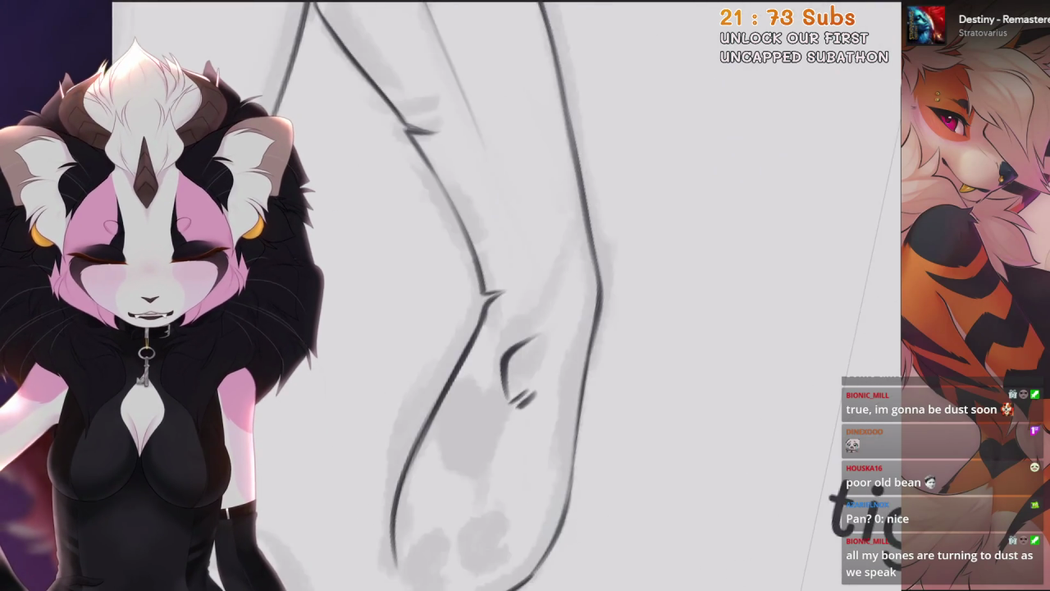
{"action": "key", "text": "ctrl+z"}
{"action": "left_click_drag", "start_coordinate": [528, 297], "coordinate": [543, 287]}
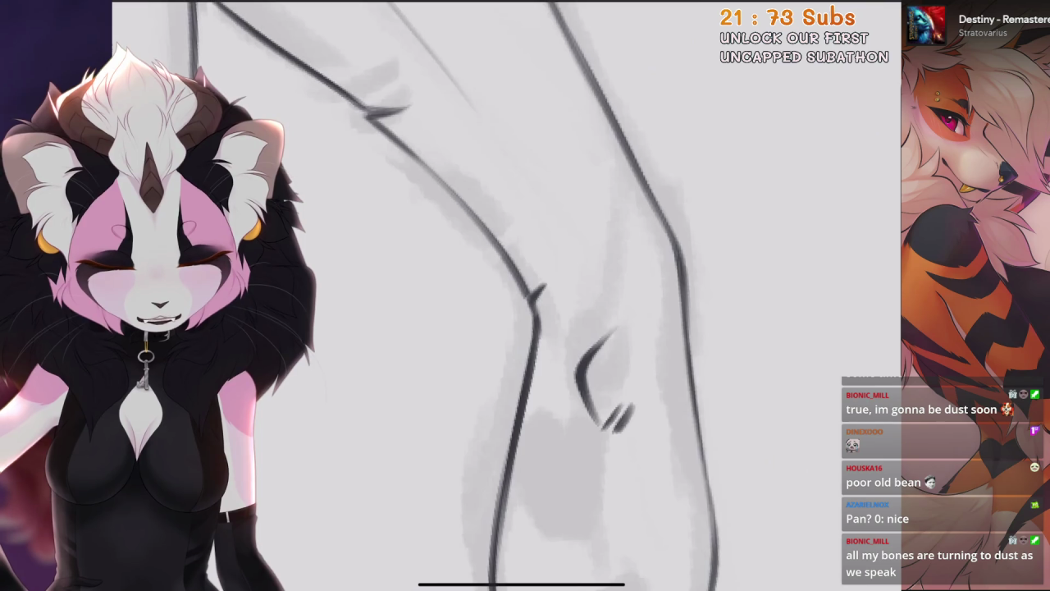
{"action": "scroll", "coordinate": [525, 296], "scroll_direction": "down", "scroll_amount": 2}
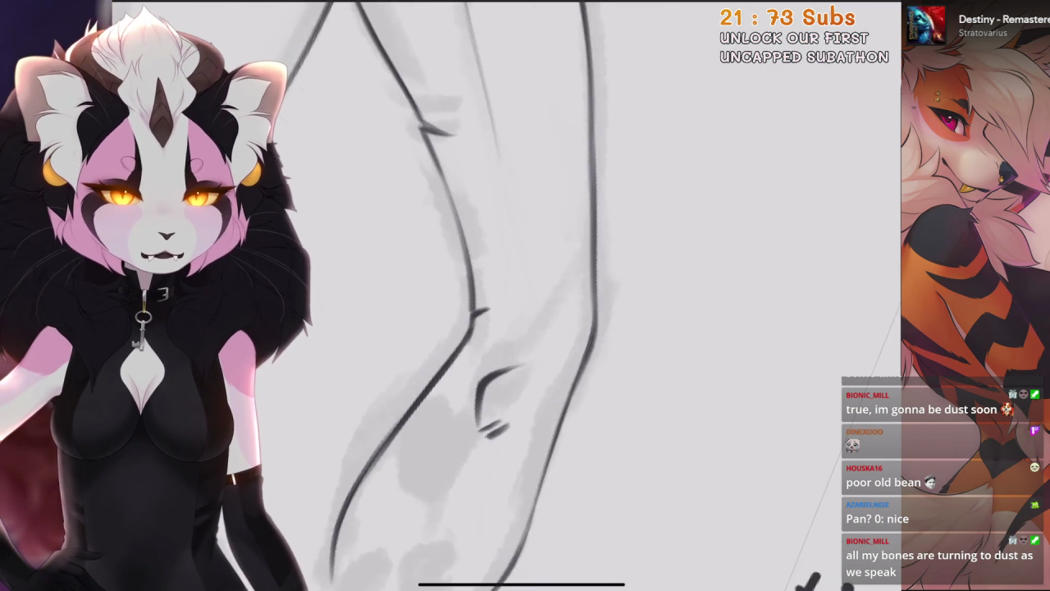
{"action": "scroll", "coordinate": [525, 296], "scroll_direction": "up", "scroll_amount": 2}
{"action": "scroll", "coordinate": [525, 295], "scroll_direction": "up", "scroll_amount": 1}
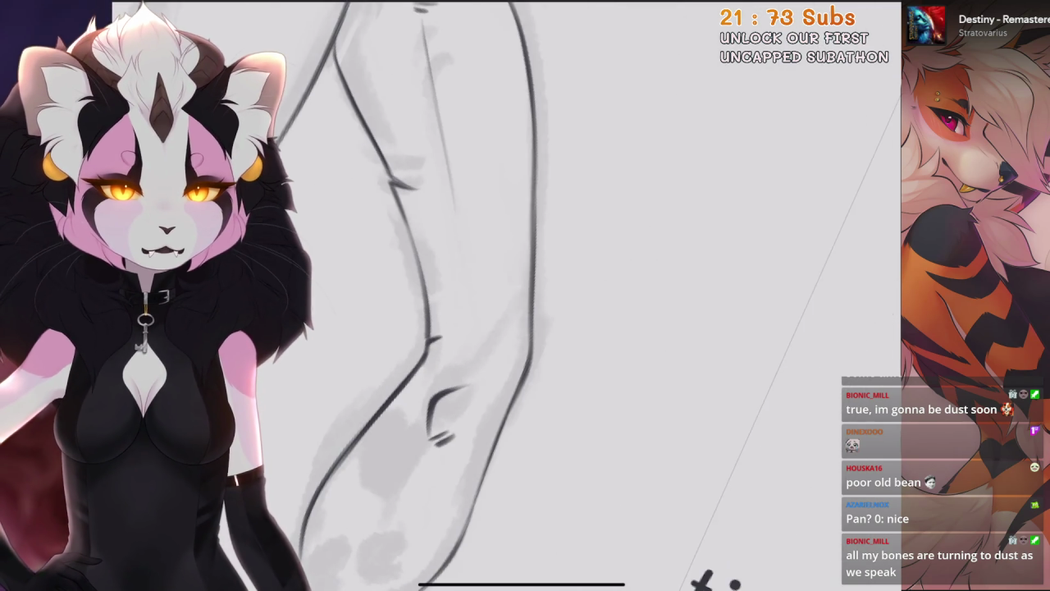
{"action": "scroll", "coordinate": [525, 296], "scroll_direction": "up", "scroll_amount": 1}
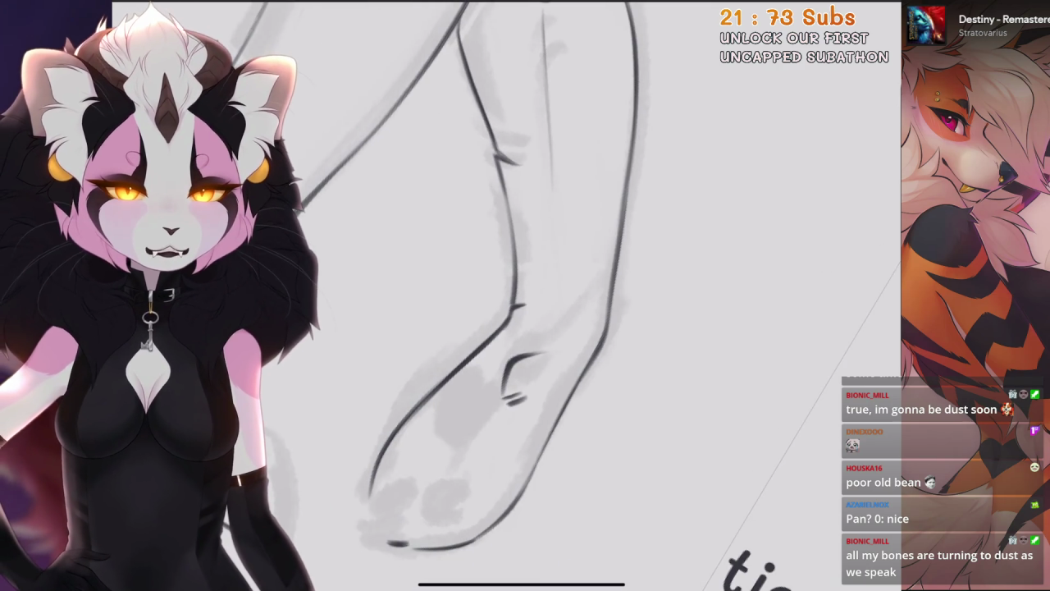
{"action": "scroll", "coordinate": [525, 295], "scroll_direction": "down", "scroll_amount": 2}
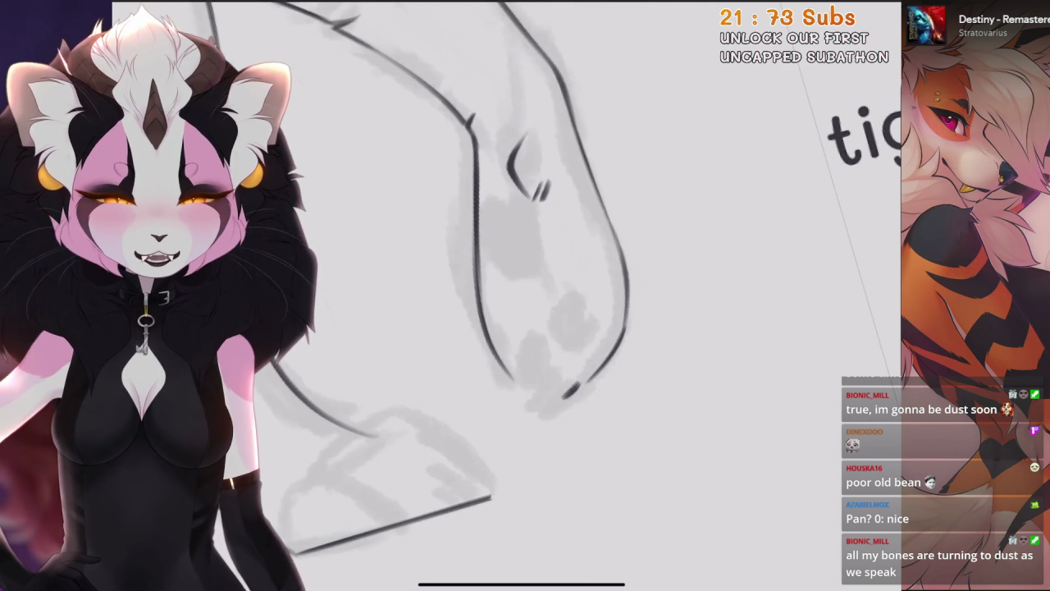
{"action": "scroll", "coordinate": [452, 247], "scroll_direction": "up", "scroll_amount": 1}
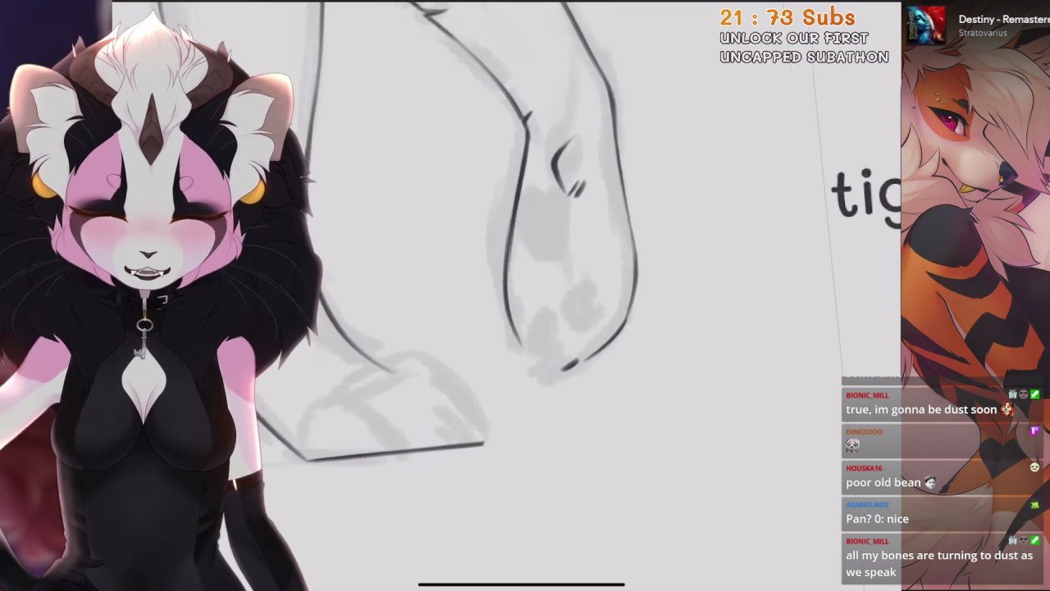
{"action": "scroll", "coordinate": [451, 246], "scroll_direction": "up", "scroll_amount": 2}
{"action": "scroll", "coordinate": [451, 296], "scroll_direction": "down", "scroll_amount": 2}
{"action": "scroll", "coordinate": [451, 296], "scroll_direction": "up", "scroll_amount": 1}
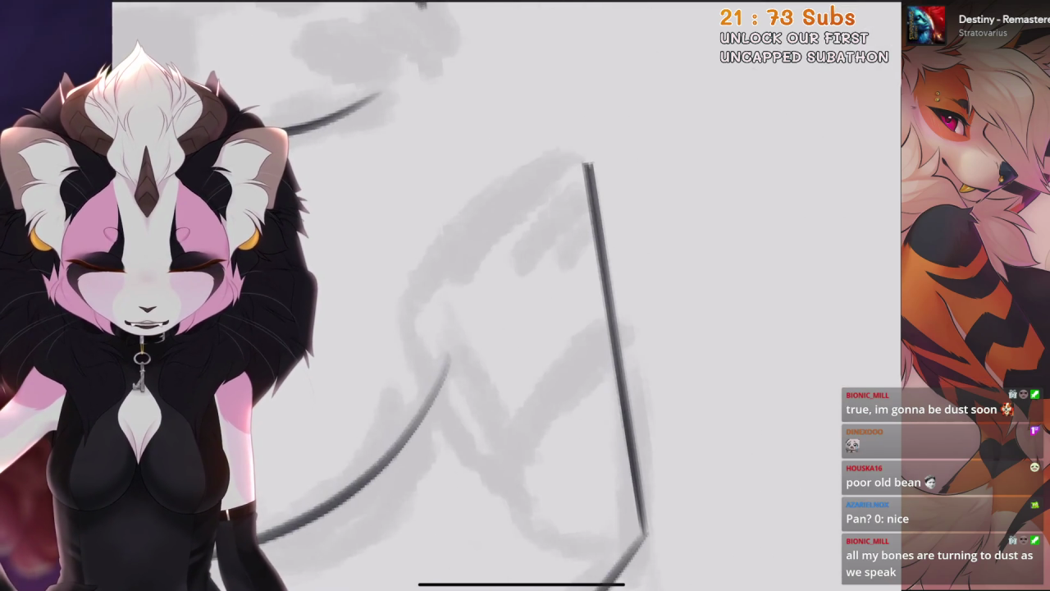
Ink the paw's curved outline and upper curve with a hooked tip
{"action": "left_click_drag", "start_coordinate": [526, 205], "coordinate": [443, 376]}
{"action": "key", "text": "ctrl+z"}
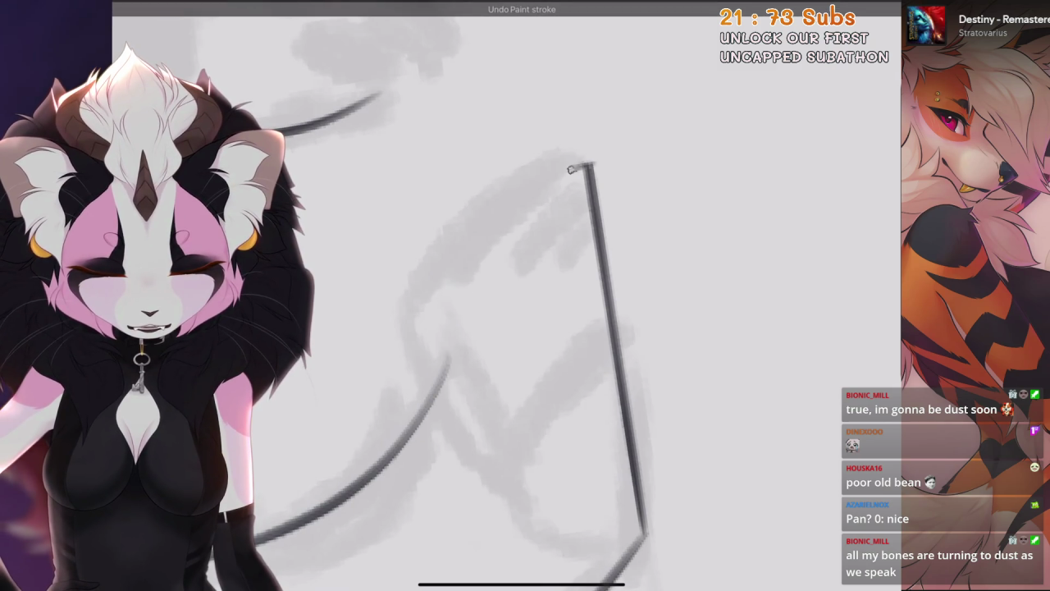
{"action": "left_click_drag", "start_coordinate": [443, 279], "coordinate": [595, 168]}
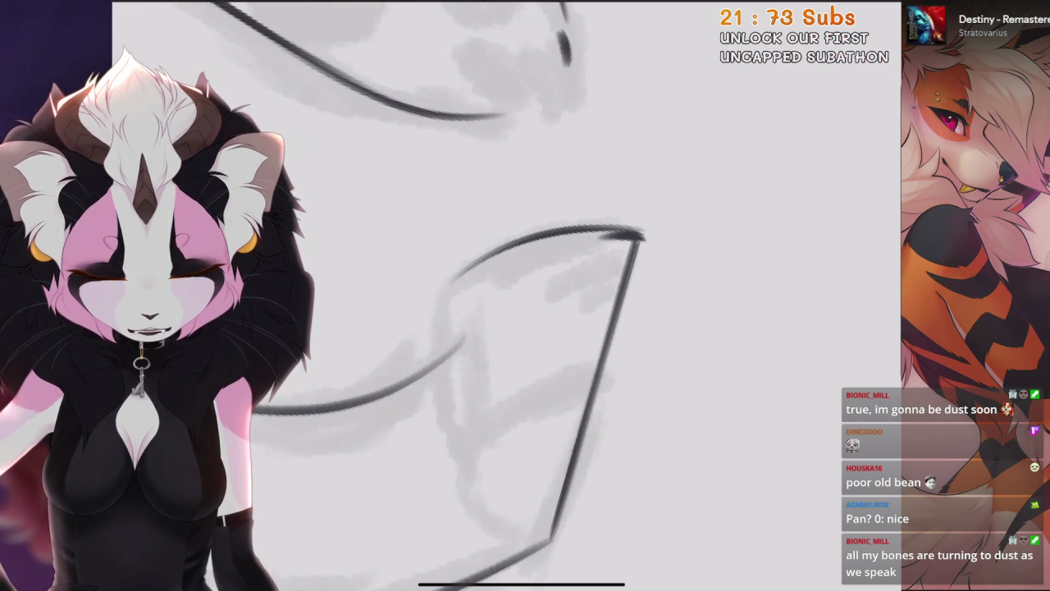
{"action": "key", "text": "ctrl+z"}
{"action": "scroll", "coordinate": [525, 329], "scroll_direction": "up", "scroll_amount": 2}
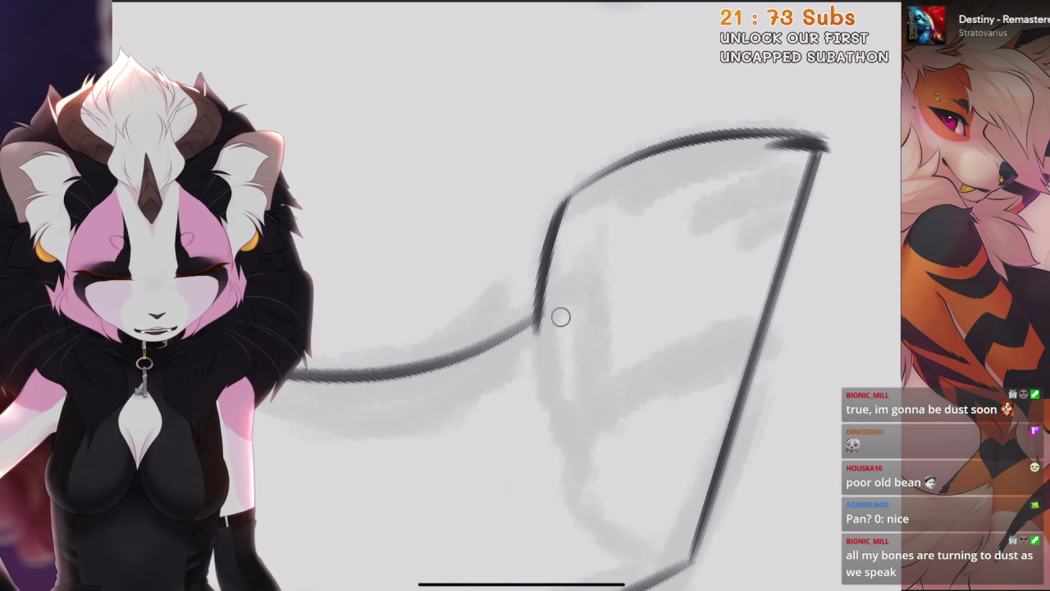
{"action": "scroll", "coordinate": [525, 329], "scroll_direction": "down", "scroll_amount": 2}
Add the paw's side line and a curved inner toe line, then rework the upper curve
{"action": "left_click_drag", "start_coordinate": [563, 312], "coordinate": [697, 253]}
{"action": "key", "text": "ctrl+z"}
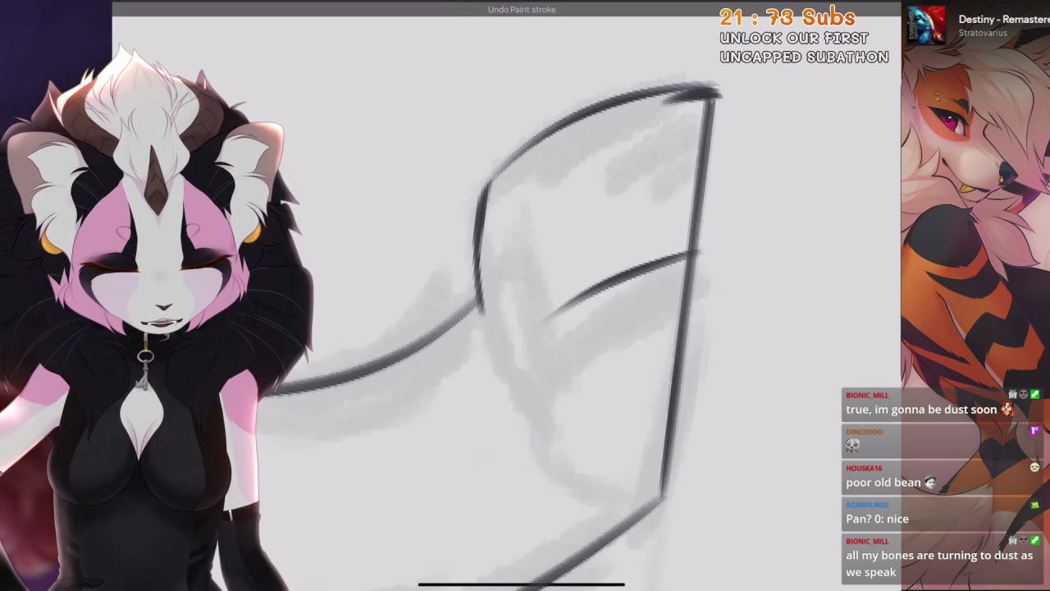
{"action": "left_click_drag", "start_coordinate": [541, 338], "coordinate": [566, 464]}
{"action": "scroll", "coordinate": [526, 328], "scroll_direction": "up", "scroll_amount": 2}
{"action": "left_click_drag", "start_coordinate": [525, 250], "coordinate": [722, 188]}
{"action": "key", "text": "ctrl+z"}
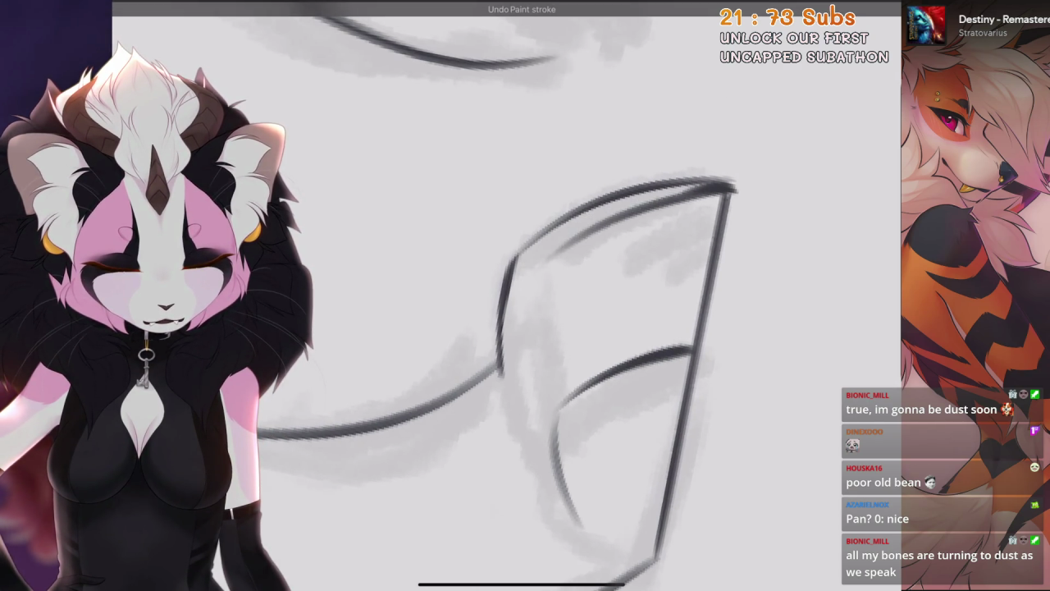
{"action": "key", "text": "ctrl+z"}
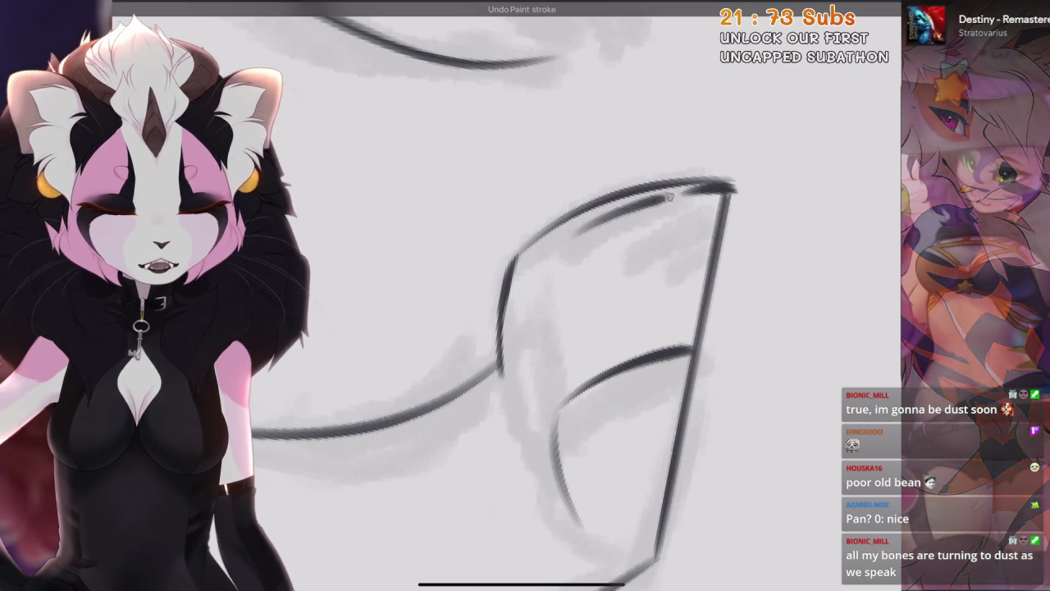
{"action": "left_click_drag", "start_coordinate": [574, 328], "coordinate": [459, 246]}
{"action": "scroll", "coordinate": [574, 270], "scroll_direction": "down", "scroll_amount": 5}
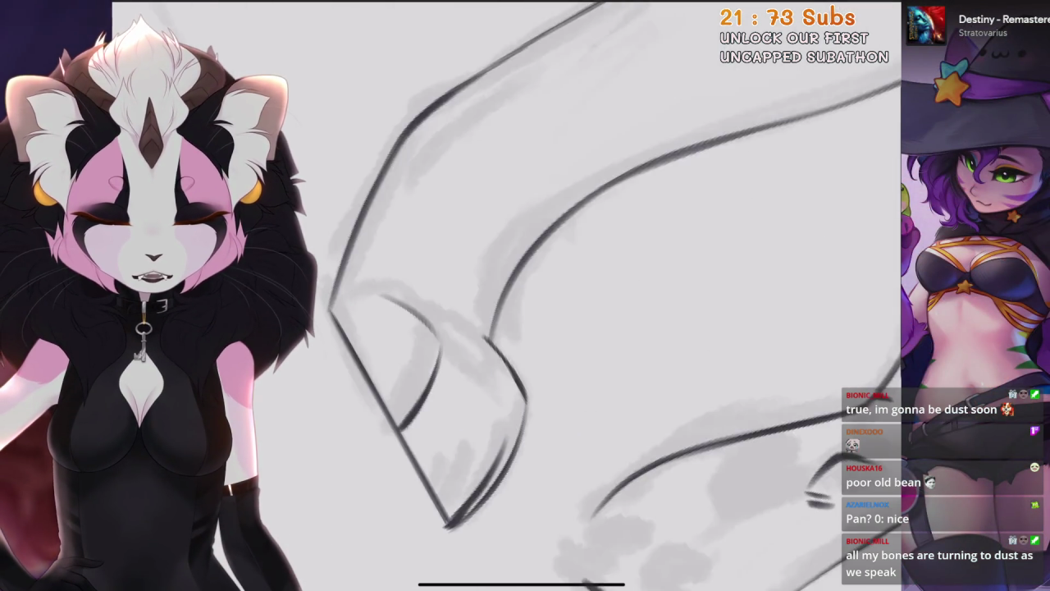
{"action": "scroll", "coordinate": [599, 295], "scroll_direction": "up", "scroll_amount": 3}
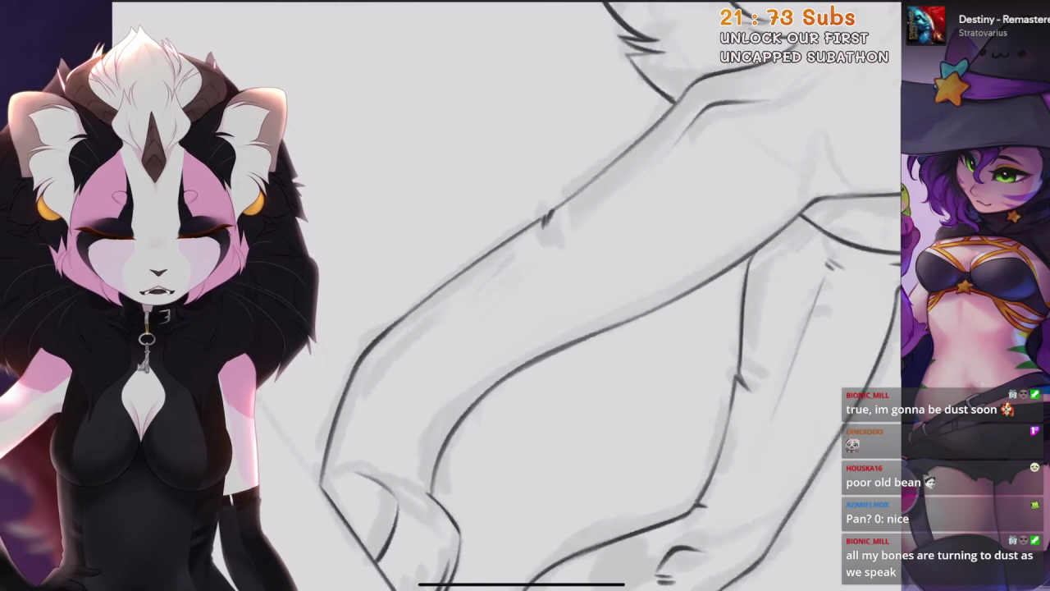
{"action": "scroll", "coordinate": [599, 296], "scroll_direction": "up", "scroll_amount": 2}
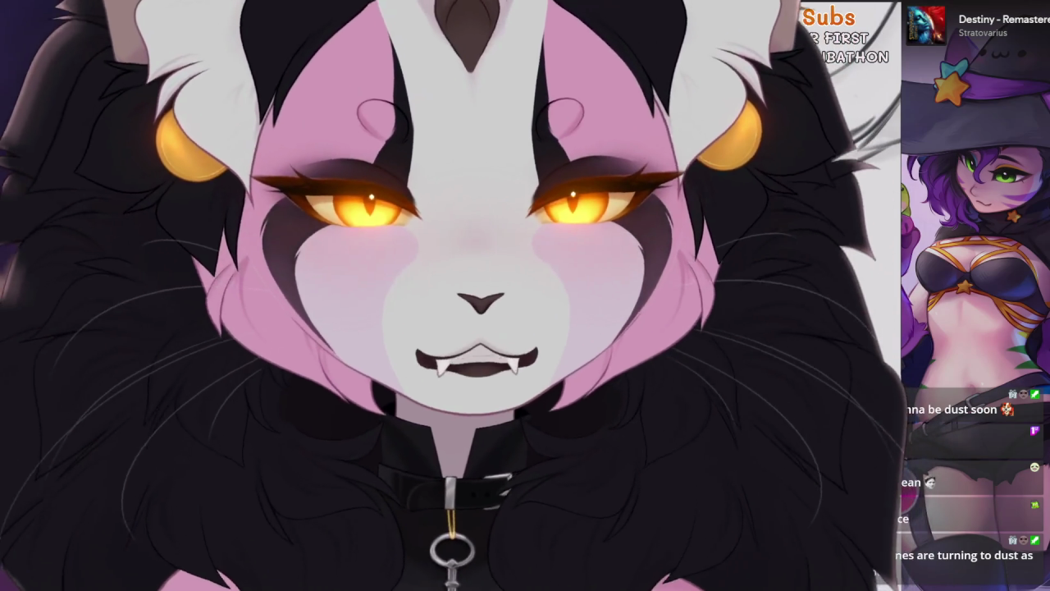
{"action": "scroll", "coordinate": [599, 296], "scroll_direction": "up", "scroll_amount": 2}
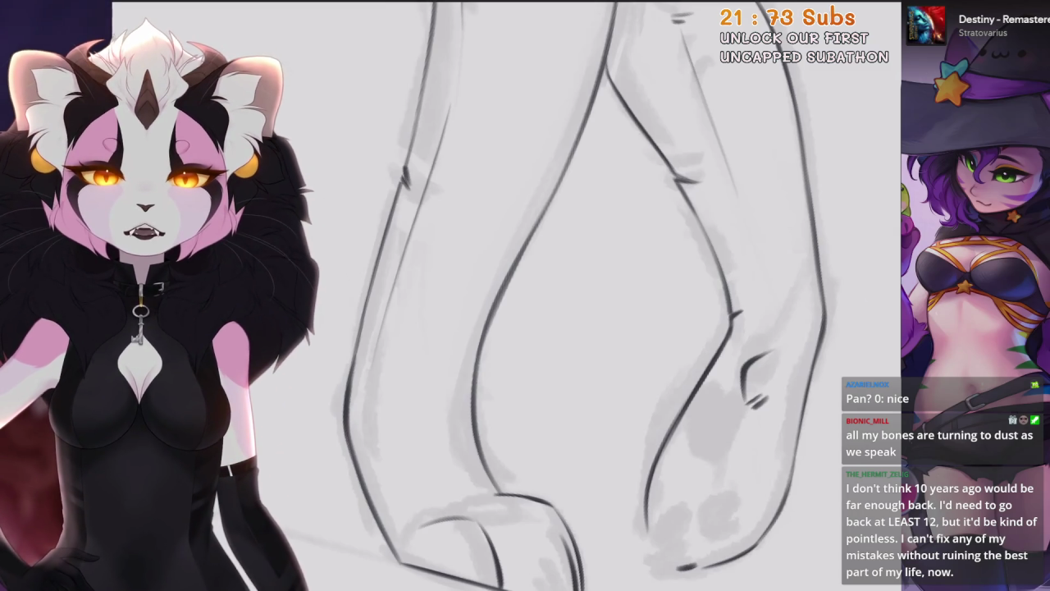
{"action": "left_click_drag", "start_coordinate": [509, 295], "coordinate": [575, 247]}
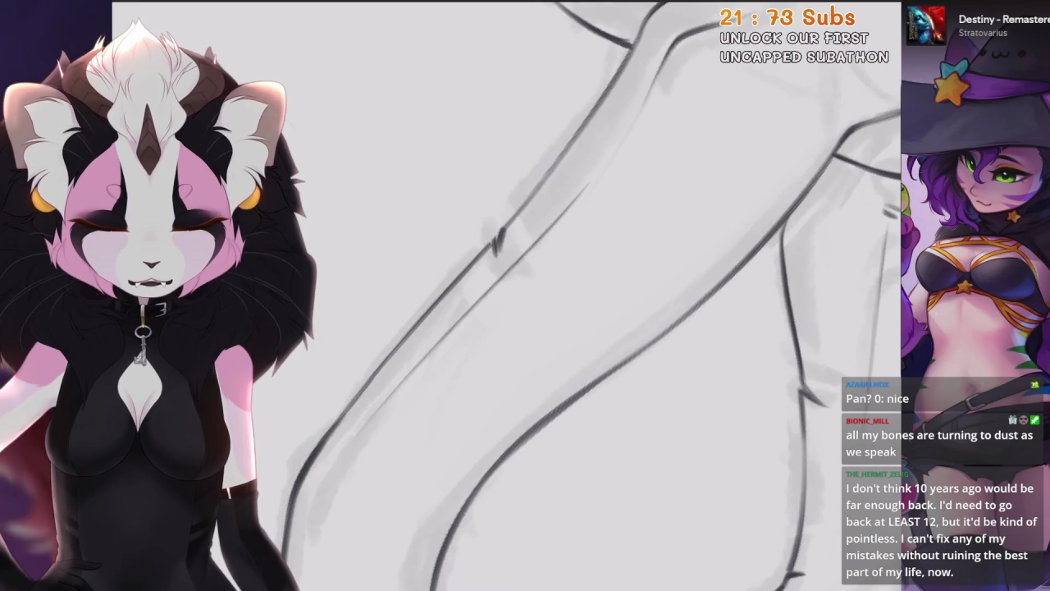
{"action": "left_click_drag", "start_coordinate": [574, 328], "coordinate": [571, 302]}
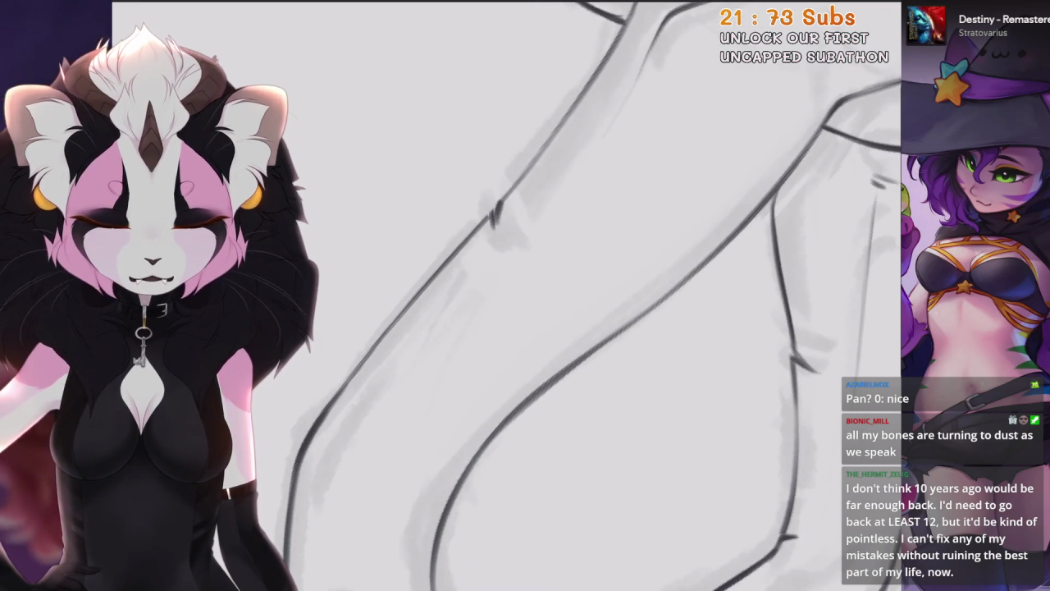
{"action": "left_click_drag", "start_coordinate": [591, 145], "coordinate": [575, 247]}
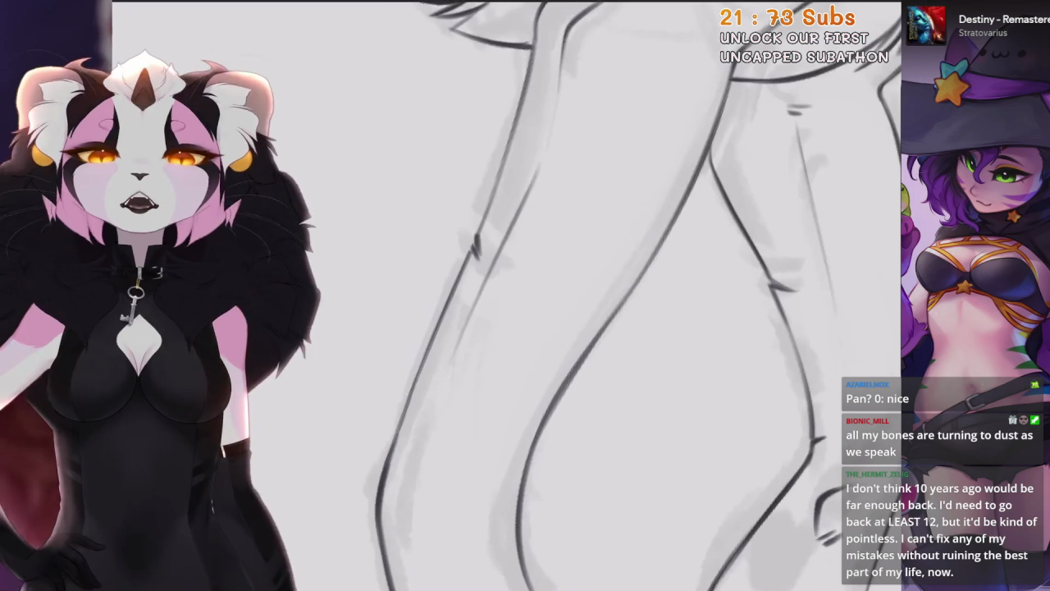
{"action": "scroll", "coordinate": [506, 296], "scroll_direction": "up", "scroll_amount": 2}
{"action": "scroll", "coordinate": [506, 295], "scroll_direction": "up", "scroll_amount": 2}
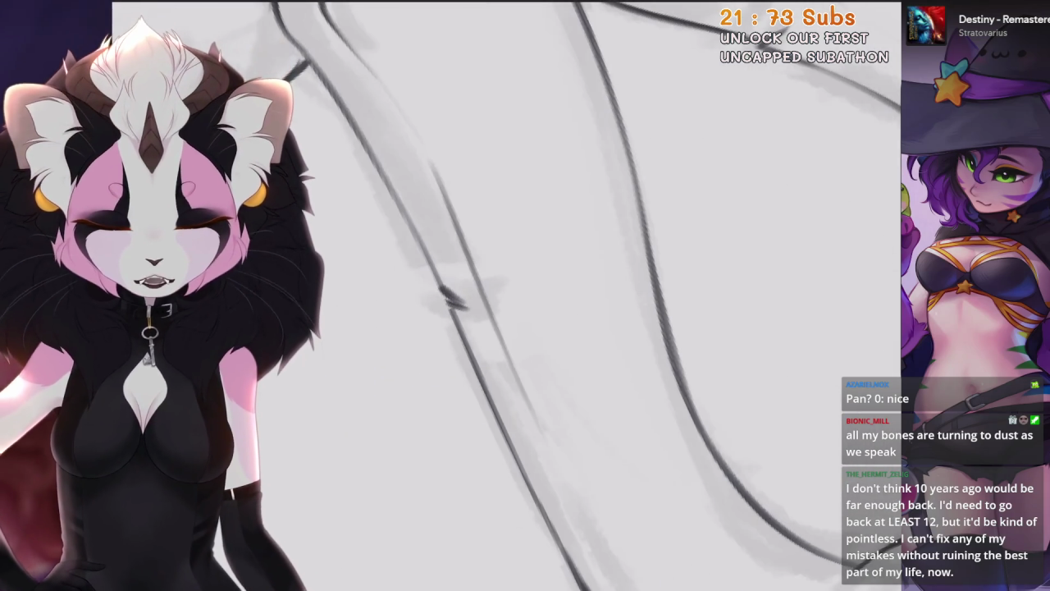
Zoom the canvas in and out until the creature's front paw fills the view
{"action": "scroll", "coordinate": [525, 295], "scroll_direction": "down", "scroll_amount": 3}
{"action": "scroll", "coordinate": [525, 296], "scroll_direction": "down", "scroll_amount": 3}
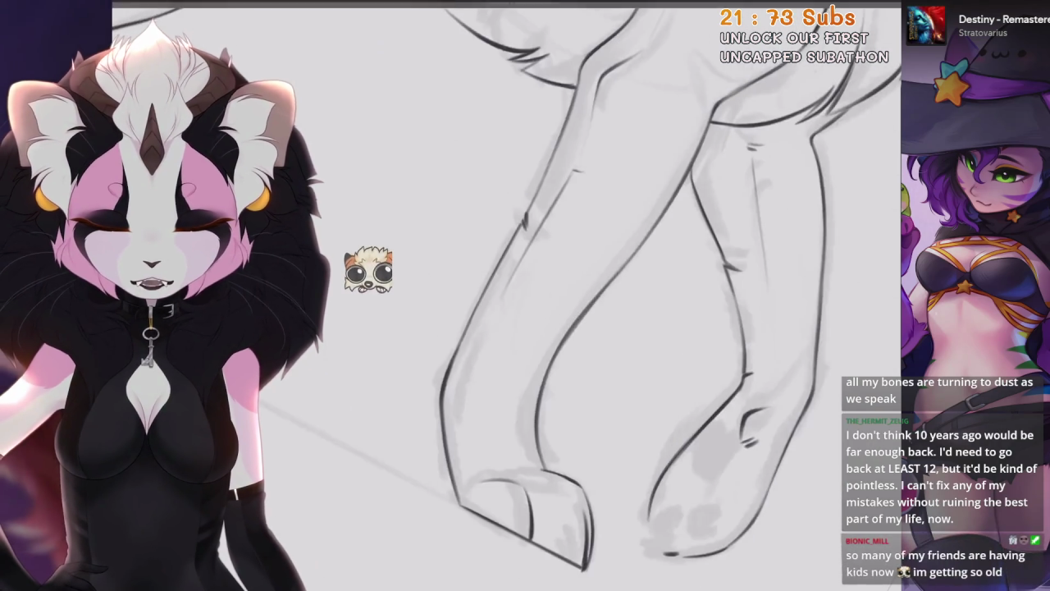
{"action": "scroll", "coordinate": [525, 296], "scroll_direction": "down", "scroll_amount": 2}
{"action": "scroll", "coordinate": [525, 295], "scroll_direction": "up", "scroll_amount": 2}
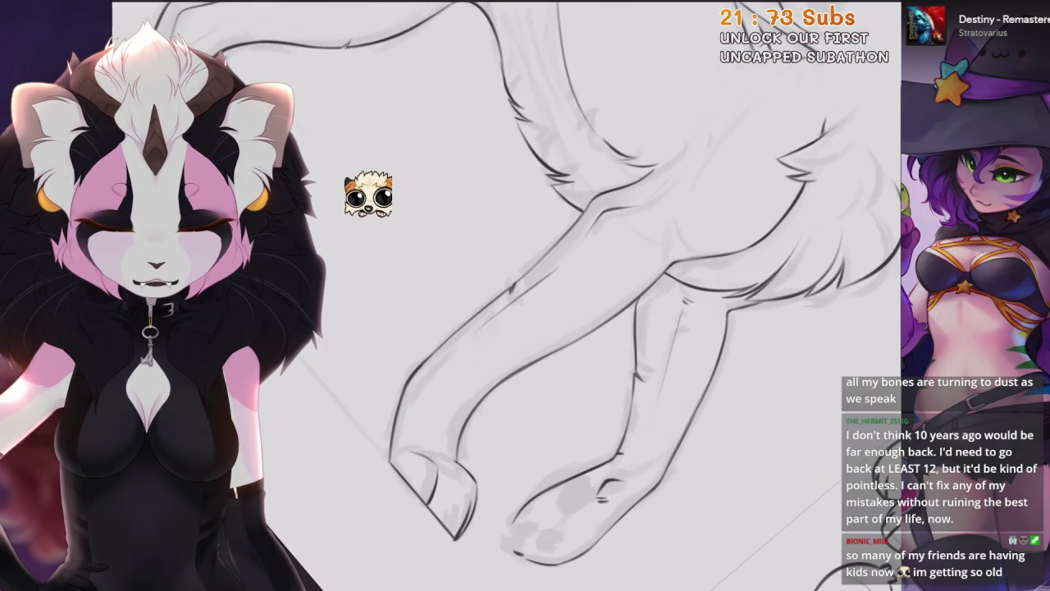
{"action": "scroll", "coordinate": [525, 295], "scroll_direction": "down", "scroll_amount": 2}
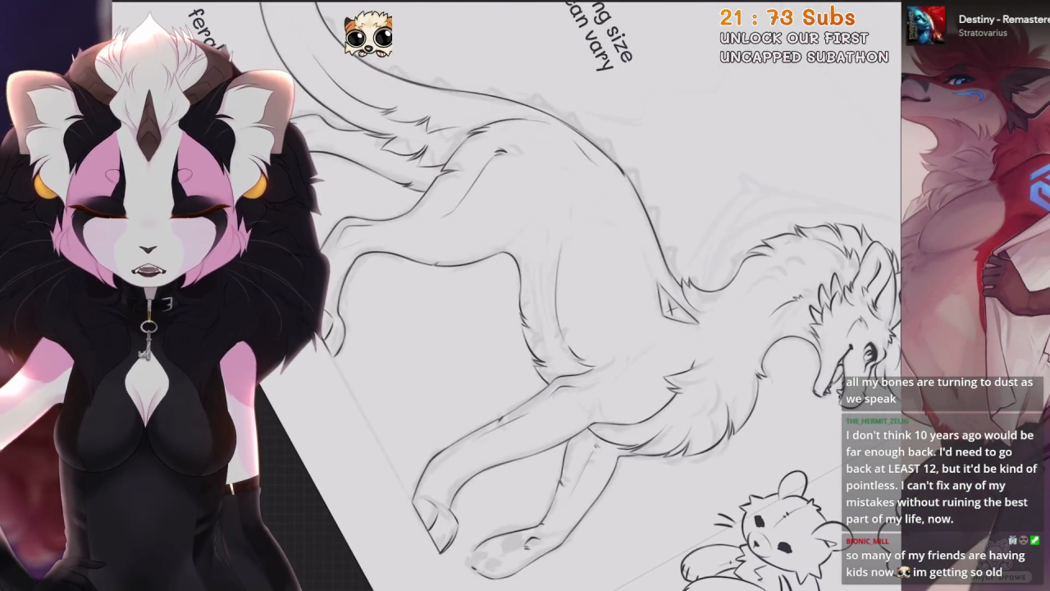
{"action": "scroll", "coordinate": [526, 296], "scroll_direction": "up", "scroll_amount": 2}
{"action": "scroll", "coordinate": [525, 295], "scroll_direction": "up", "scroll_amount": 3}
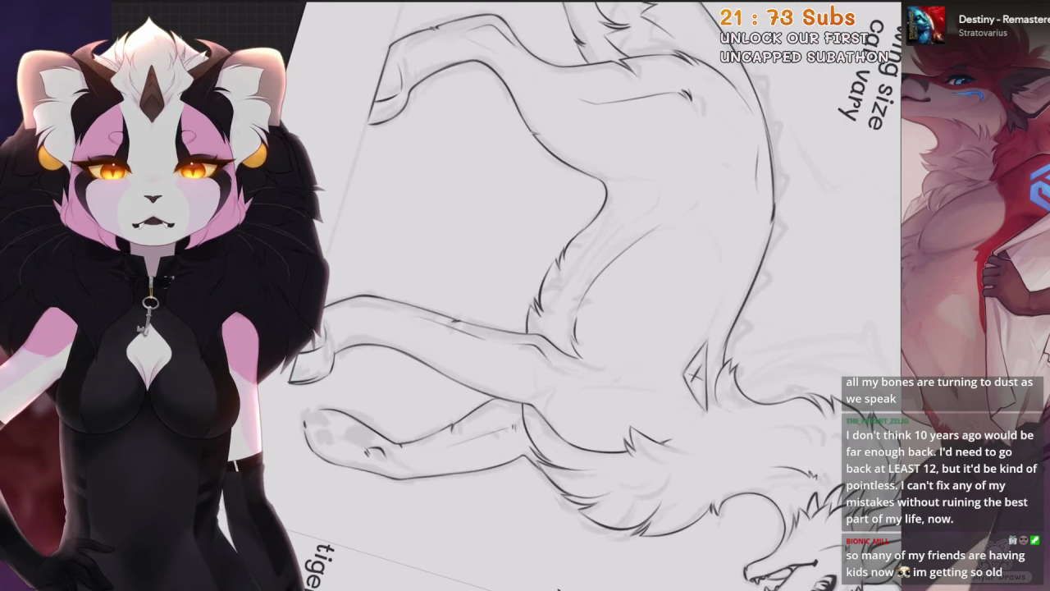
{"action": "scroll", "coordinate": [526, 295], "scroll_direction": "up", "scroll_amount": 2}
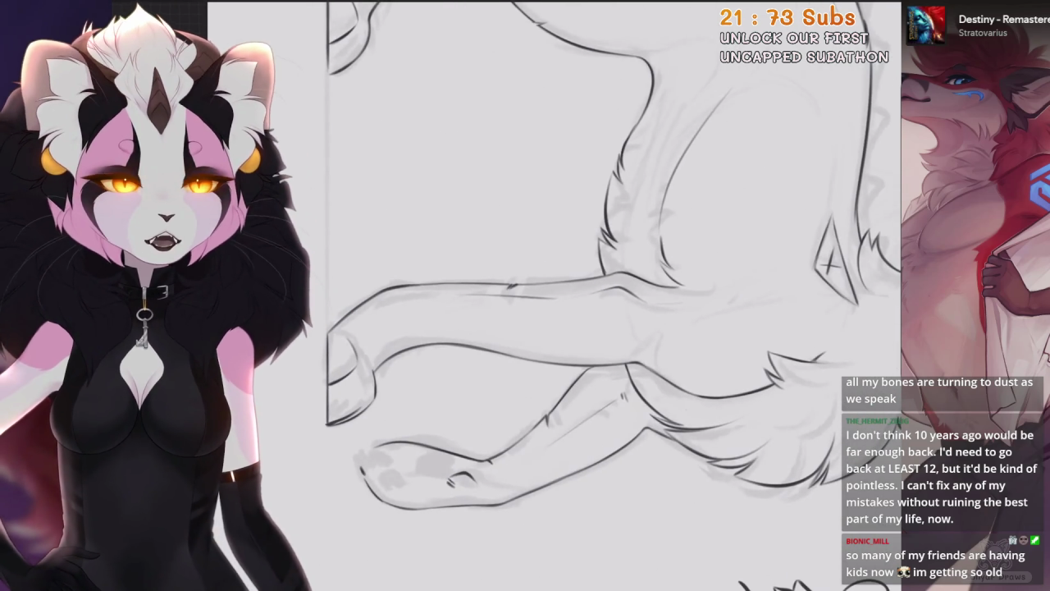
{"action": "scroll", "coordinate": [525, 296], "scroll_direction": "down", "scroll_amount": 2}
{"action": "scroll", "coordinate": [525, 296], "scroll_direction": "down", "scroll_amount": 2}
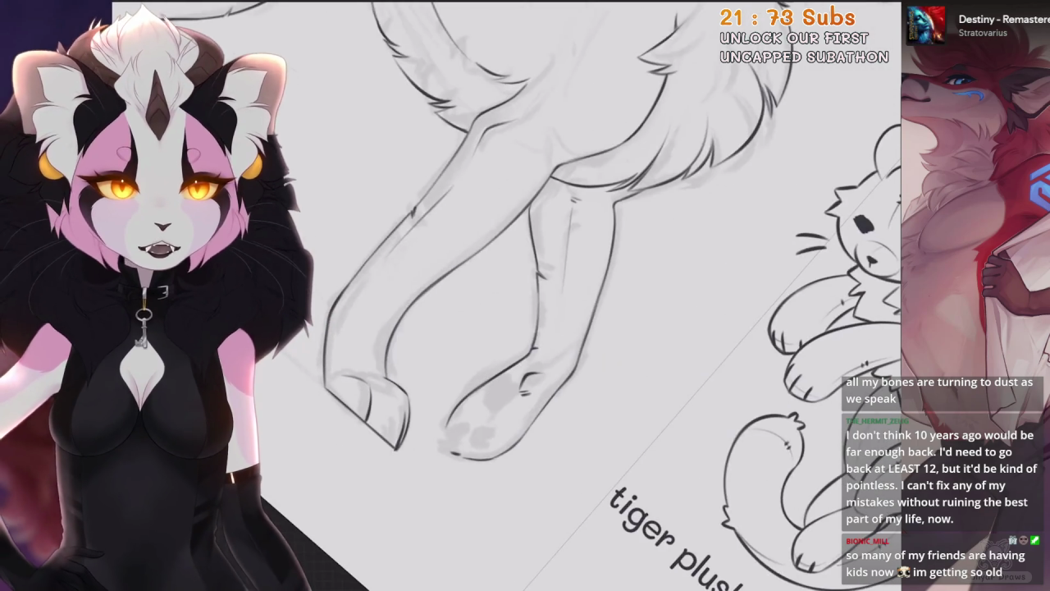
{"action": "scroll", "coordinate": [525, 296], "scroll_direction": "down", "scroll_amount": 2}
{"action": "scroll", "coordinate": [526, 296], "scroll_direction": "down", "scroll_amount": 2}
{"action": "scroll", "coordinate": [525, 296], "scroll_direction": "up", "scroll_amount": 3}
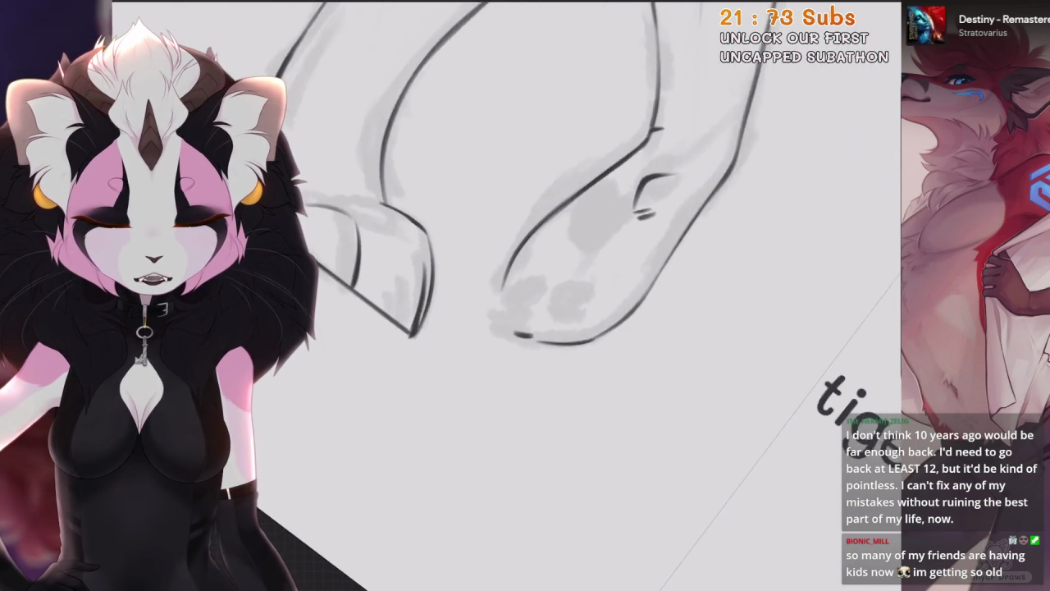
{"action": "scroll", "coordinate": [525, 295], "scroll_direction": "up", "scroll_amount": 2}
{"action": "scroll", "coordinate": [525, 296], "scroll_direction": "down", "scroll_amount": 2}
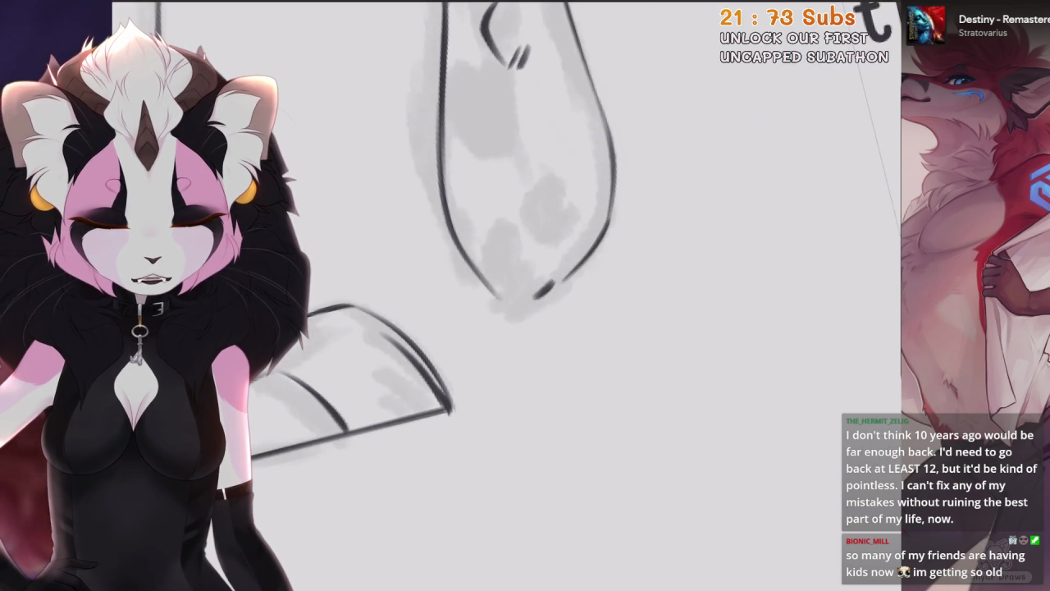
{"action": "scroll", "coordinate": [525, 296], "scroll_direction": "down", "scroll_amount": 1}
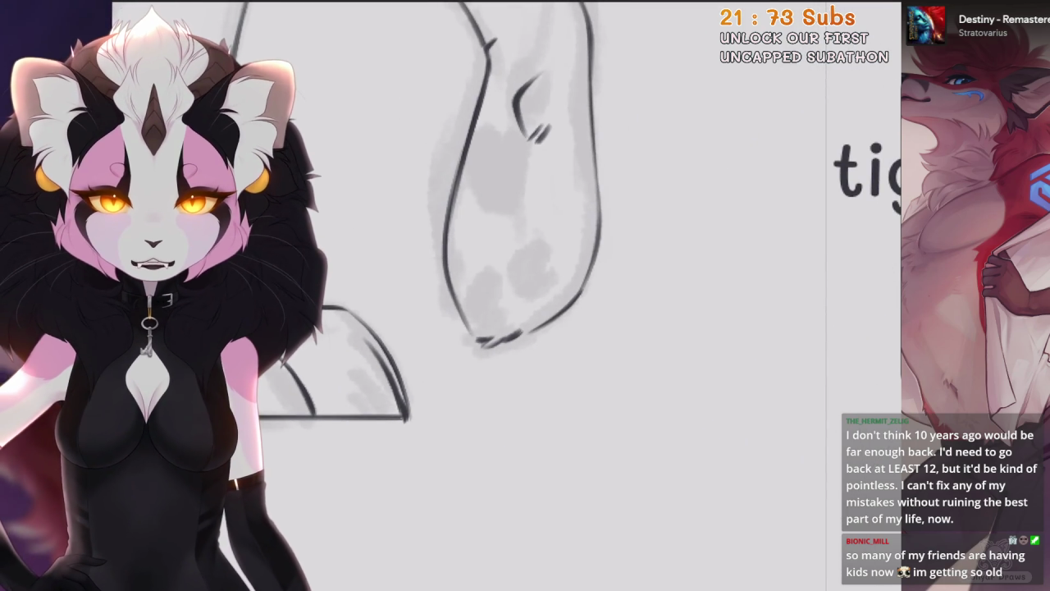
{"action": "scroll", "coordinate": [525, 296], "scroll_direction": "down", "scroll_amount": 1}
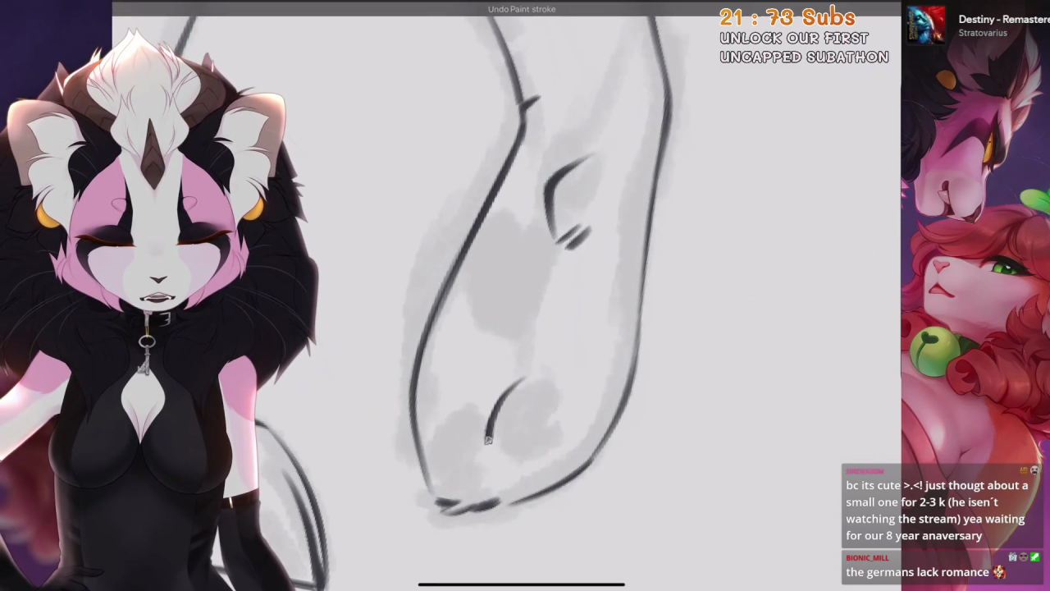
Ink curved toe lines on the front paw, undoing misplaced strokes along the way
{"action": "key", "text": "ctrl+z"}
{"action": "left_click_drag", "start_coordinate": [534, 355], "coordinate": [503, 444]}
{"action": "key", "text": "ctrl+z"}
{"action": "left_click_drag", "start_coordinate": [532, 355], "coordinate": [504, 447]}
{"action": "mouse_move", "coordinate": [541, 355]}
{"action": "left_mouse_down"}
{"action": "mouse_move", "coordinate": [538, 425]}
{"action": "mouse_move", "coordinate": [515, 453]}
{"action": "left_mouse_up"}
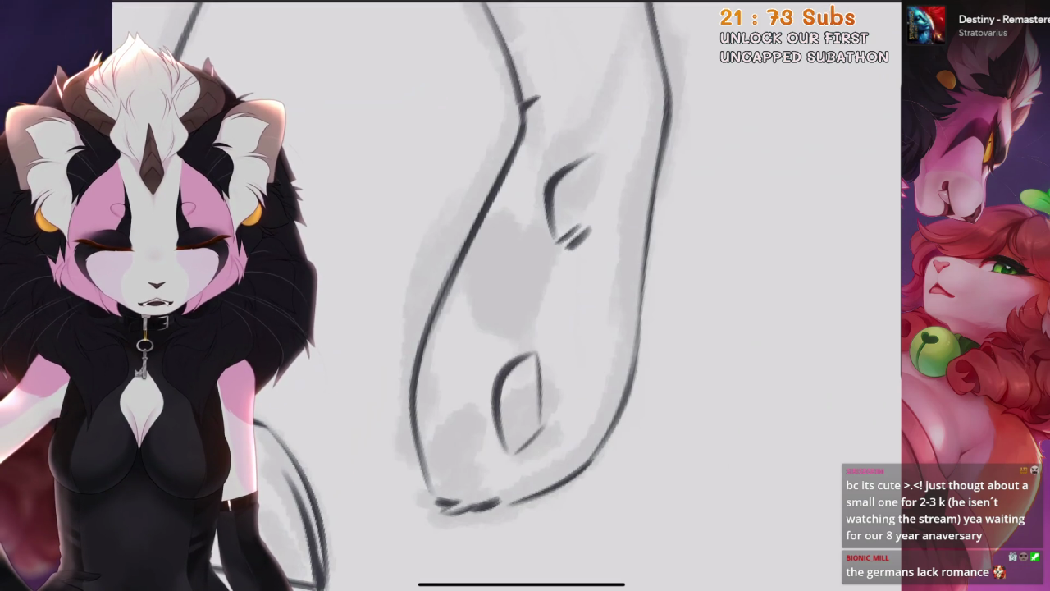
{"action": "left_click_drag", "start_coordinate": [502, 355], "coordinate": [484, 456]}
{"action": "key", "text": "ctrl+z"}
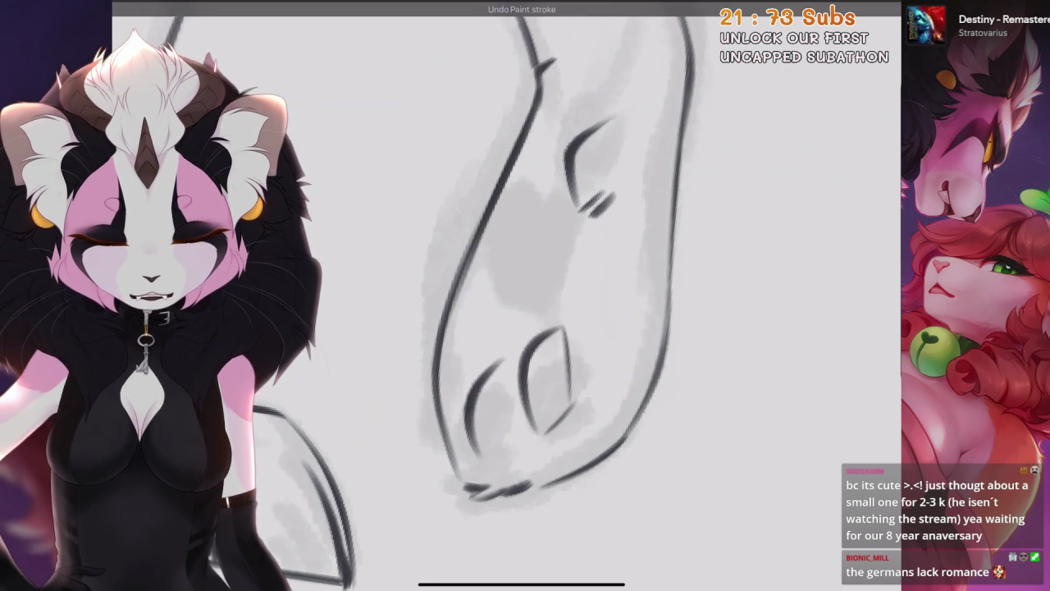
{"action": "key", "text": "ctrl+z"}
{"action": "mouse_move", "coordinate": [502, 354]}
{"action": "left_mouse_down"}
{"action": "mouse_move", "coordinate": [484, 455]}
{"action": "mouse_move", "coordinate": [524, 469]}
{"action": "left_mouse_up"}
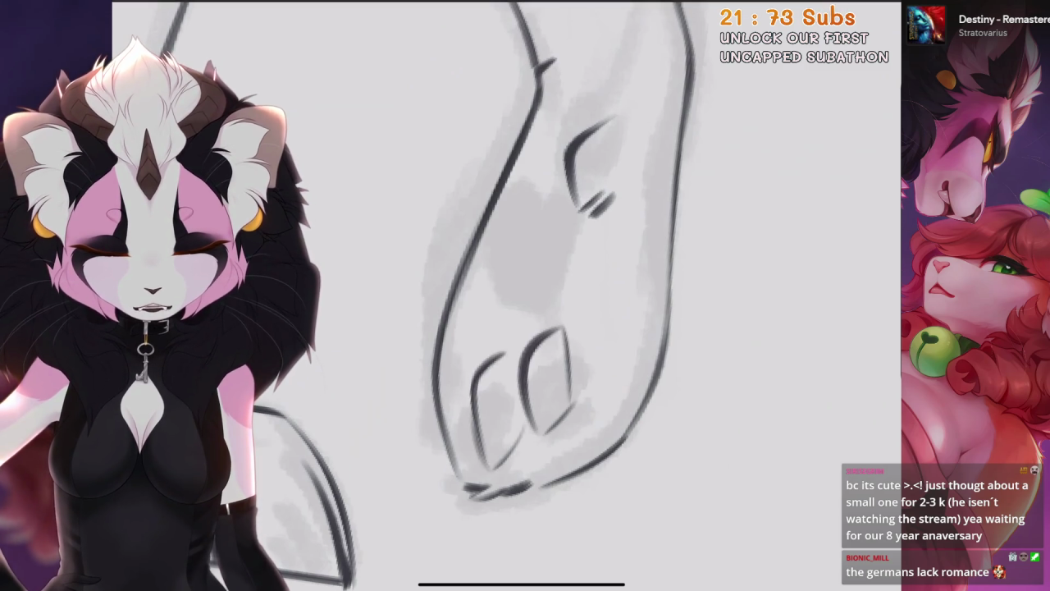
{"action": "key", "text": "ctrl+z"}
{"action": "key", "text": "ctrl+z"}
{"action": "left_click_drag", "start_coordinate": [474, 376], "coordinate": [515, 366]}
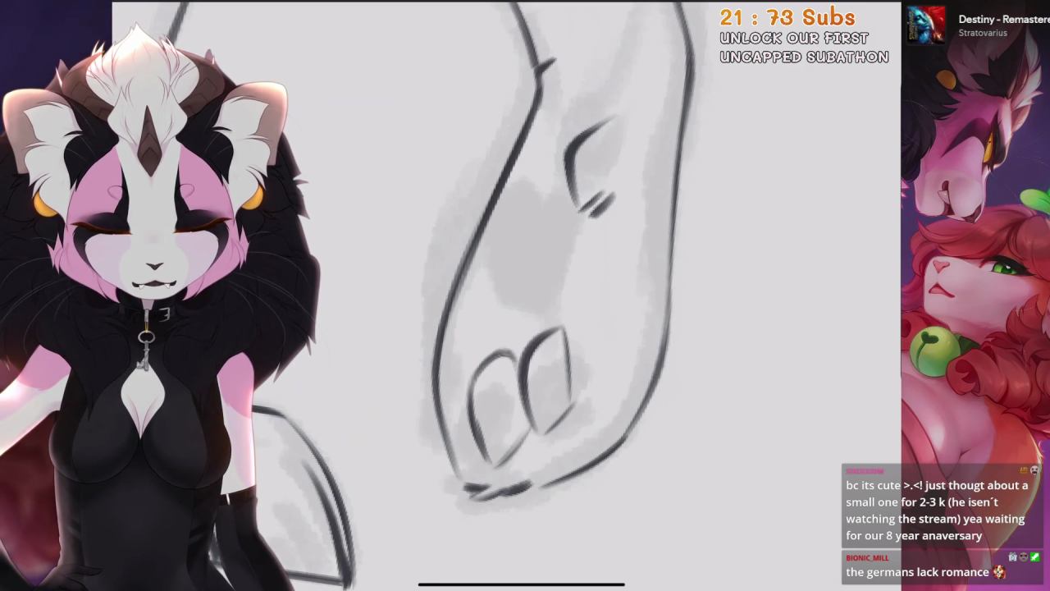
{"action": "key", "text": "ctrl+z"}
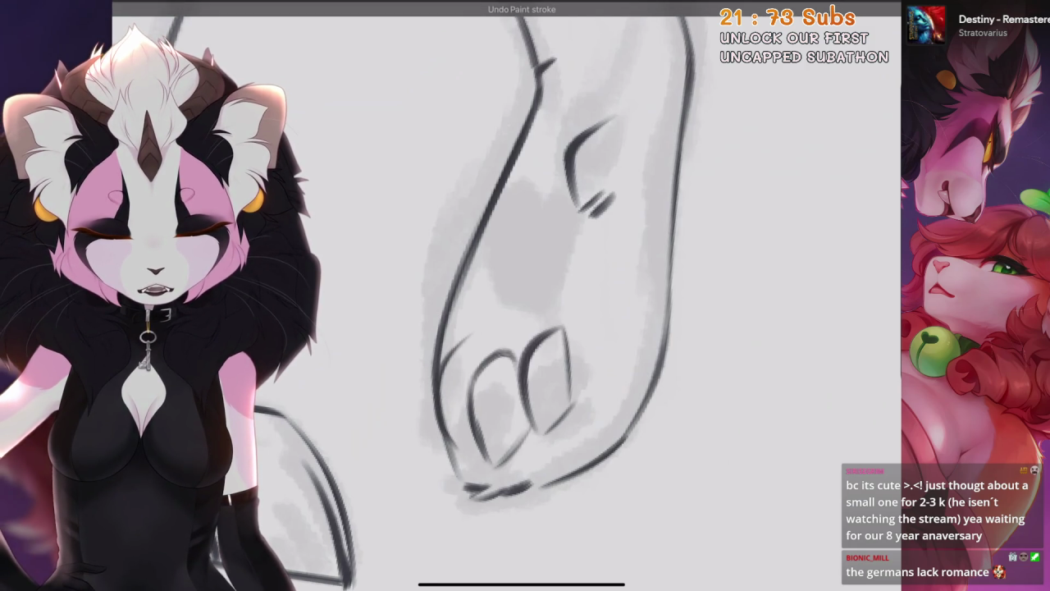
{"action": "key", "text": "ctrl+z"}
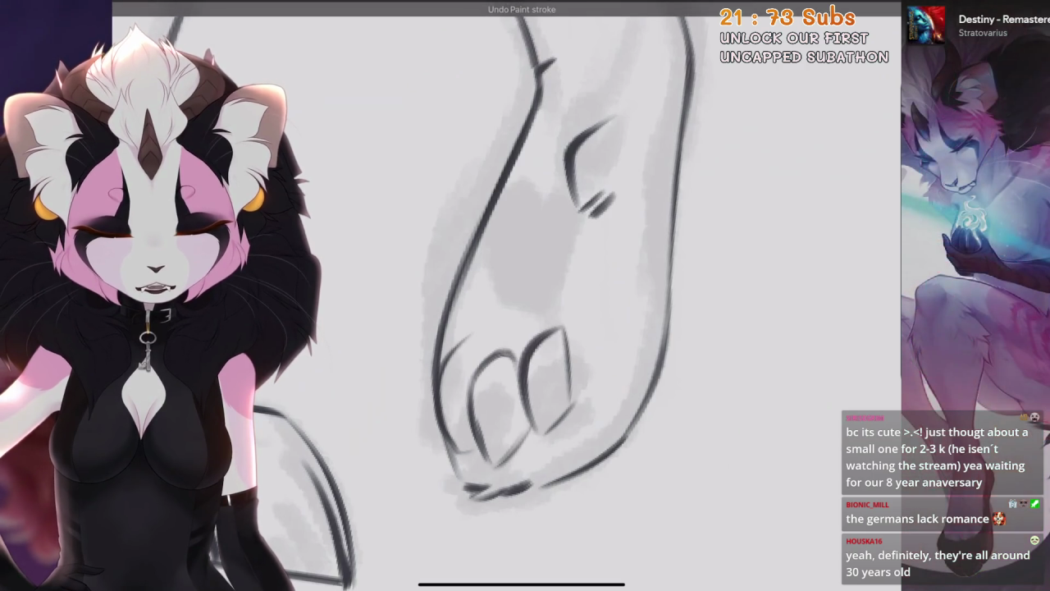
Ink the line down the paw's left edge, redrawing it to reach lower
{"action": "scroll", "coordinate": [656, 295], "scroll_direction": "up", "scroll_amount": 2}
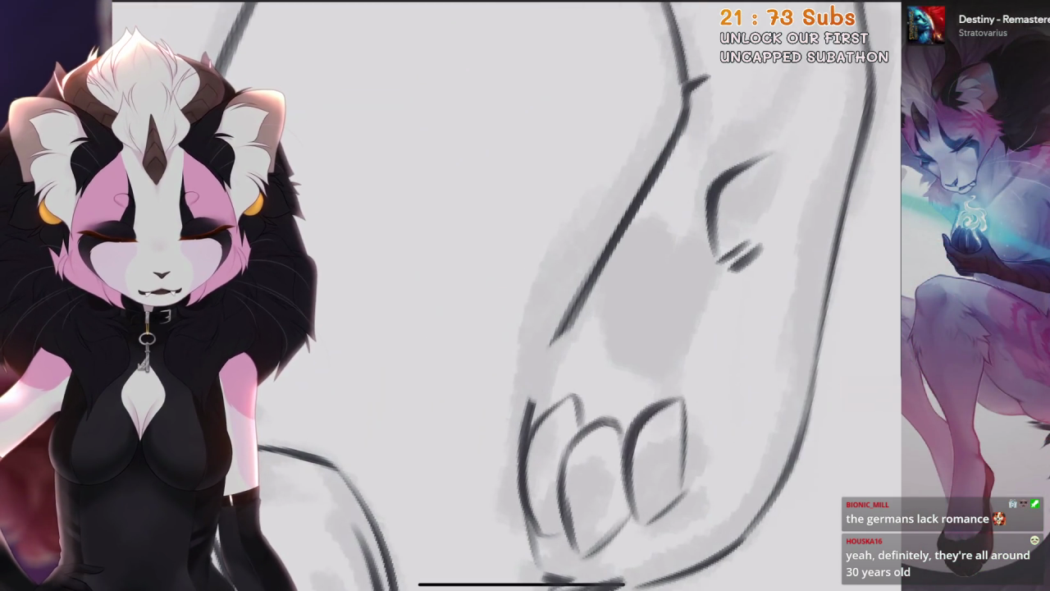
{"action": "left_click_drag", "start_coordinate": [550, 343], "coordinate": [527, 417]}
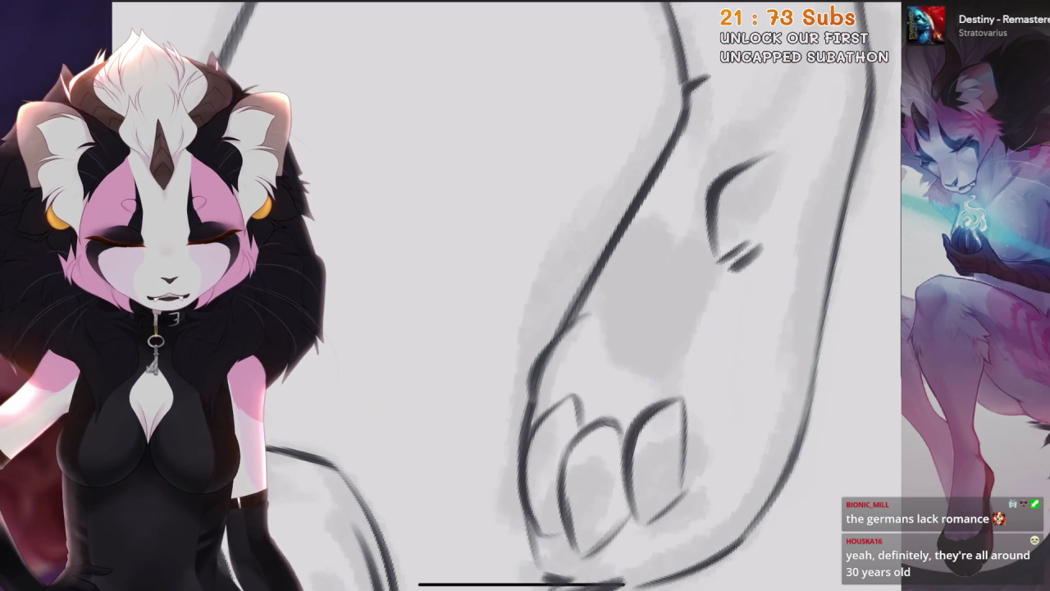
{"action": "key", "text": "ctrl+z"}
{"action": "left_click_drag", "start_coordinate": [575, 324], "coordinate": [526, 395]}
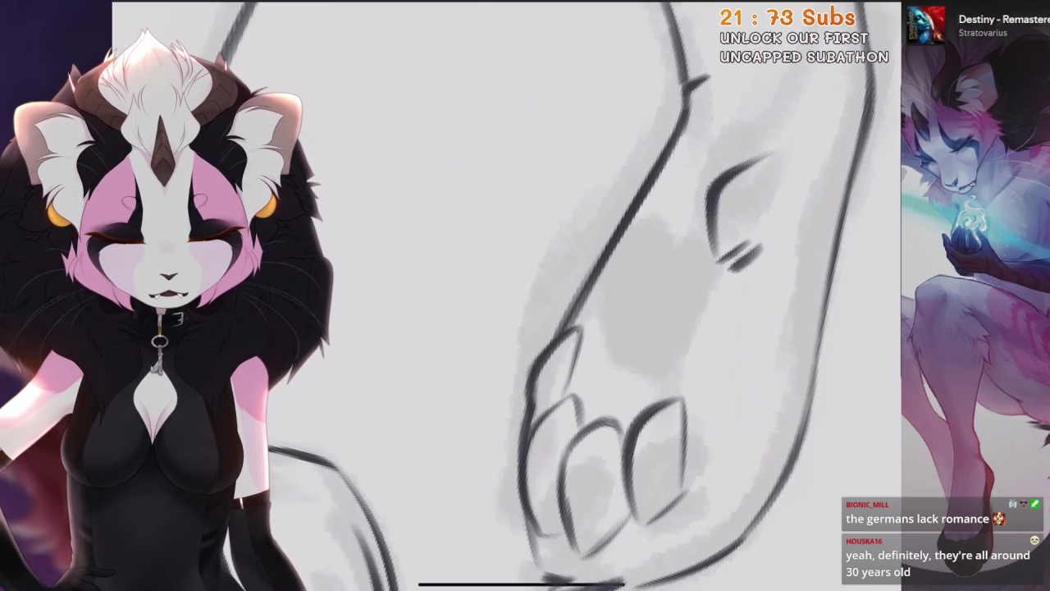
Zoom out and reframe the view to show both legs and paws
{"action": "scroll", "coordinate": [526, 295], "scroll_direction": "down", "scroll_amount": 3}
{"action": "scroll", "coordinate": [526, 295], "scroll_direction": "down", "scroll_amount": 2}
{"action": "scroll", "coordinate": [525, 295], "scroll_direction": "down", "scroll_amount": 3}
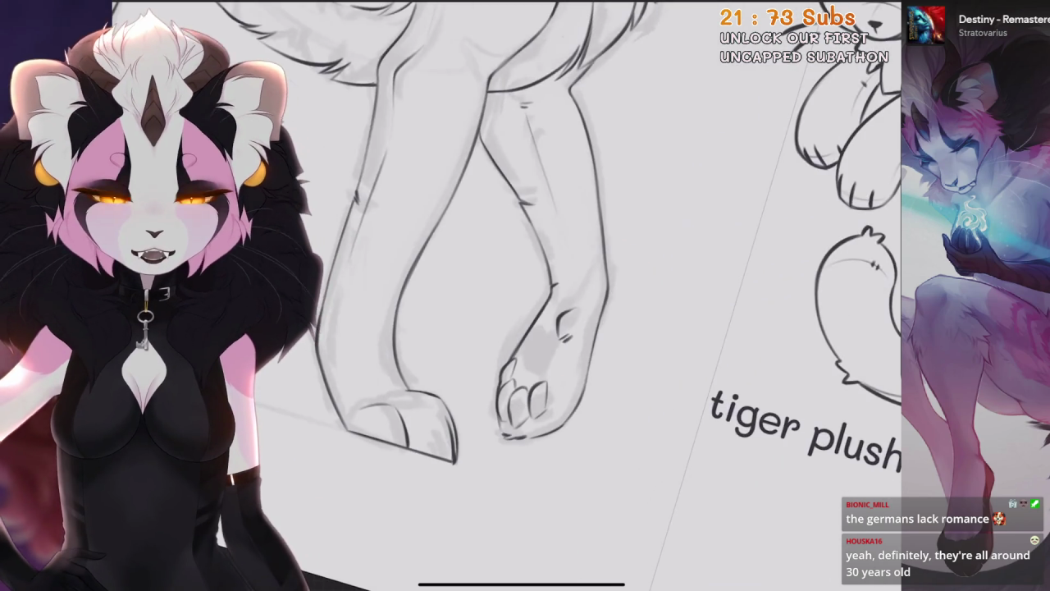
{"action": "left_click_drag", "start_coordinate": [722, 459], "coordinate": [681, 426]}
{"action": "left_click_drag", "start_coordinate": [738, 411], "coordinate": [714, 402]}
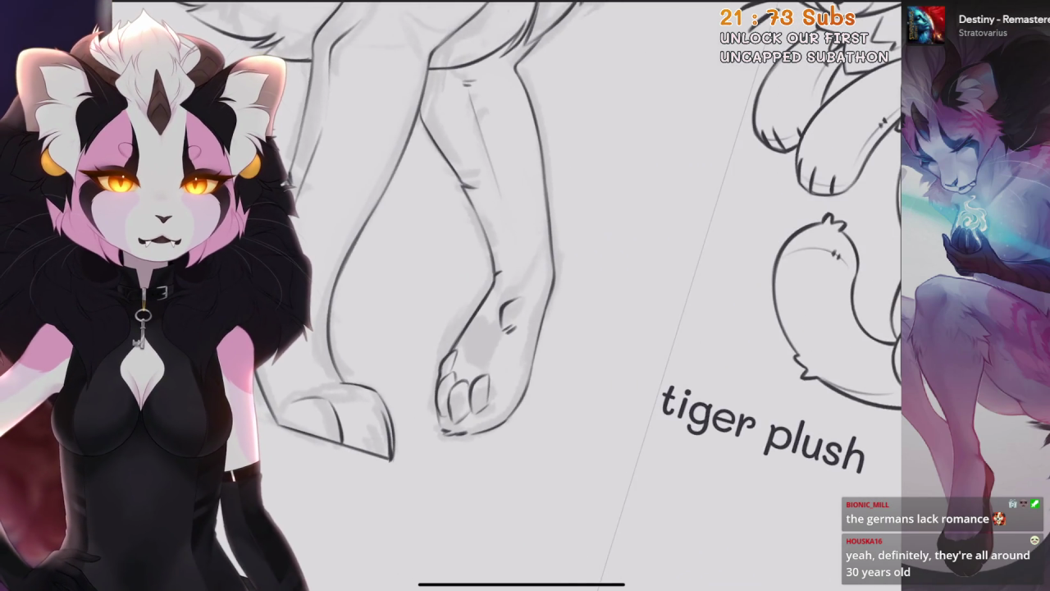